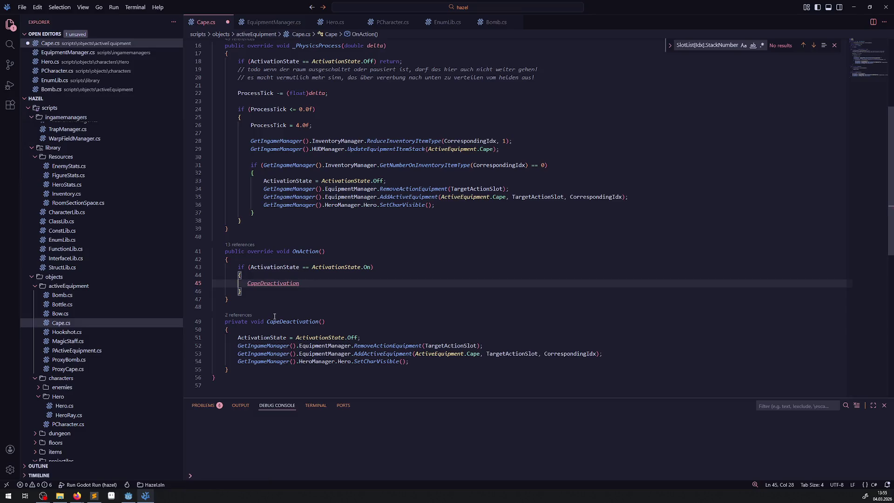
Step: Replace the repeated deactivation lines in Cape's physics loop with CapeDeactivation(); and save
scroll(264, 262, "up", 3)
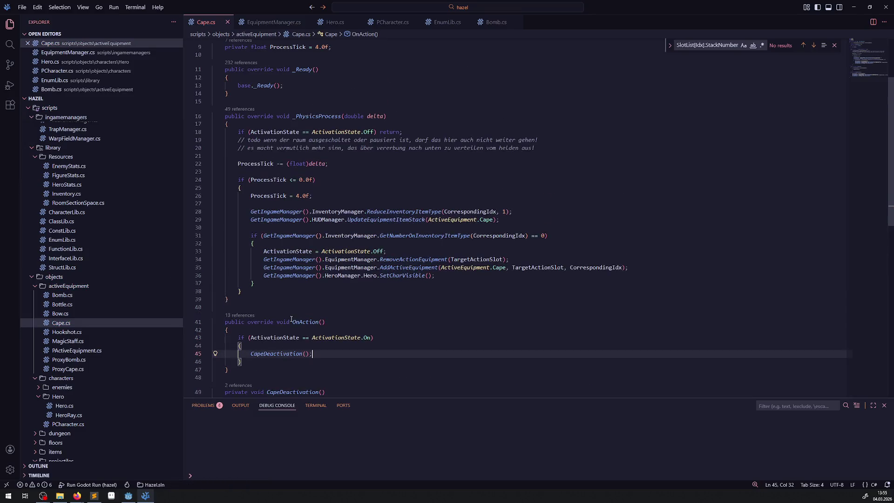
left_click_drag(451, 276, 257, 251)
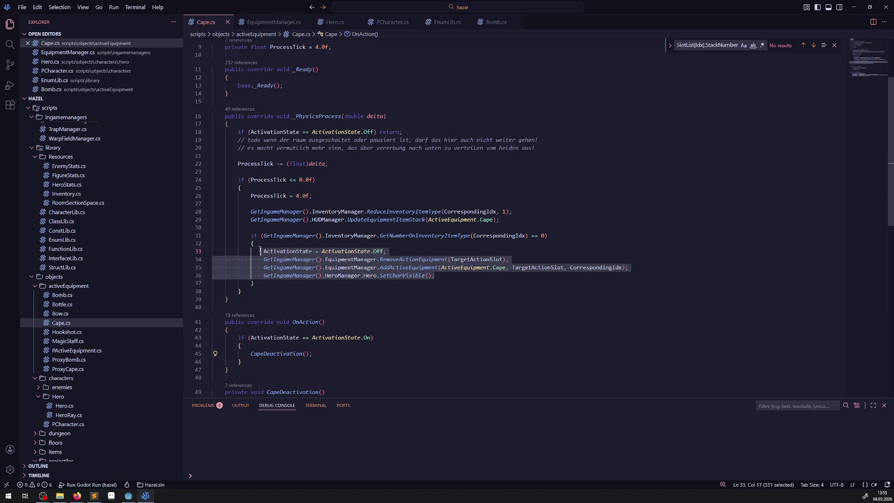
type("CapeDeactivation();")
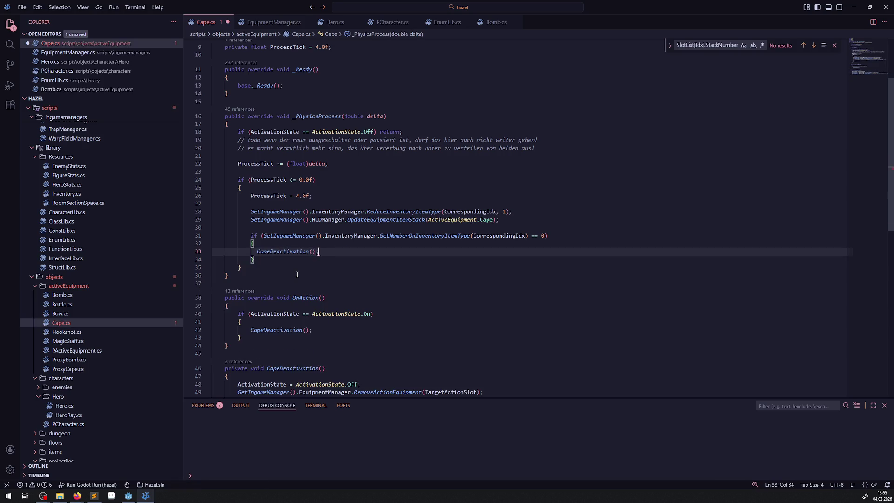
key("ctrl+s")
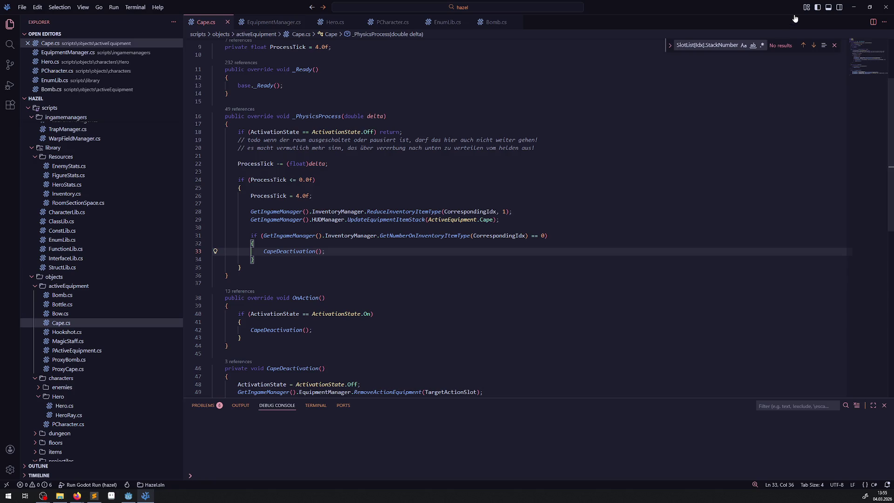
Step: Dismiss the StackNumber search, then build and run the C# project from Godot
left_click(834, 45)
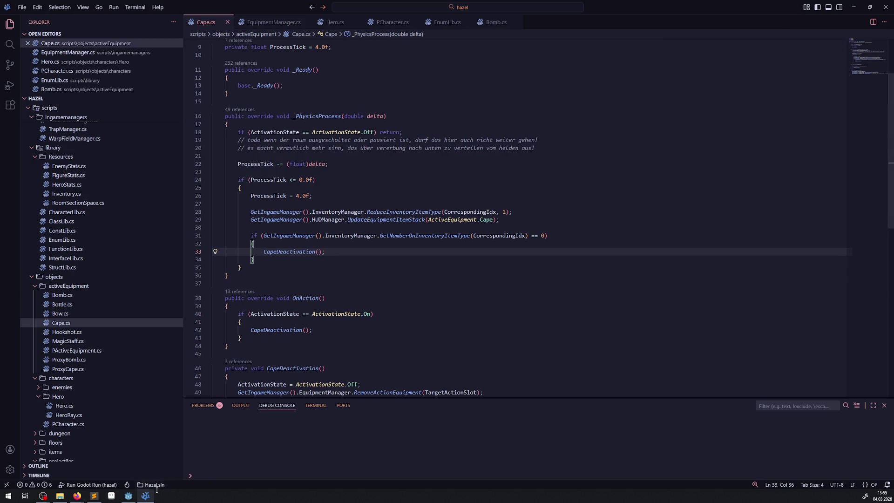
left_click(129, 495)
left_click(771, 16)
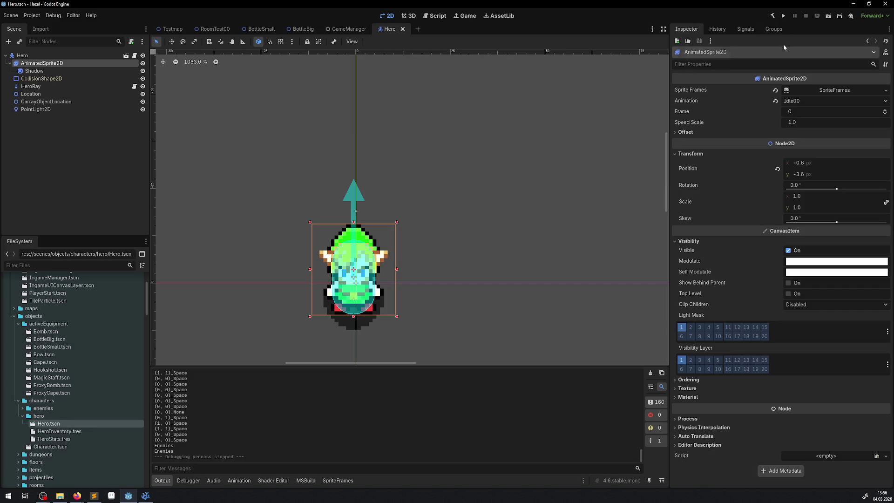
Step: Return to Visual Studio Code and the Cape script after the test run
key("alt+Tab")
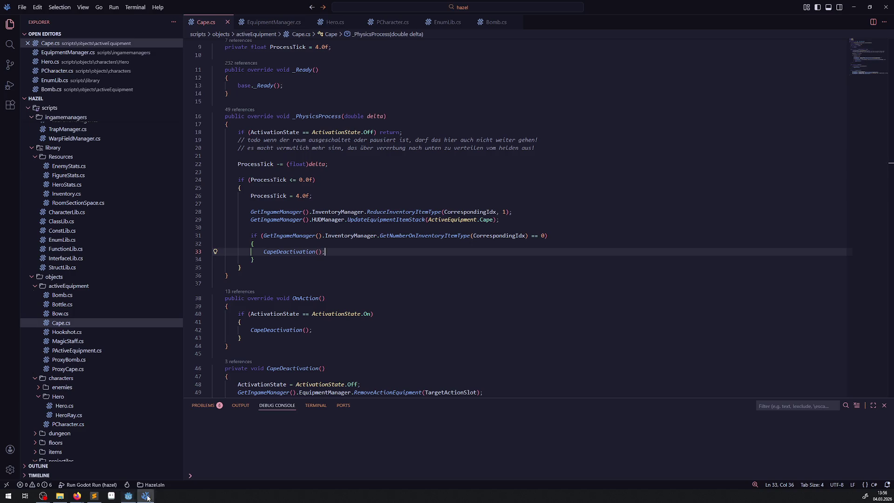
Step: In PCharacter.cs, add a 'public bool bCharIsVisibile' line below AnimationCom
left_click(392, 22)
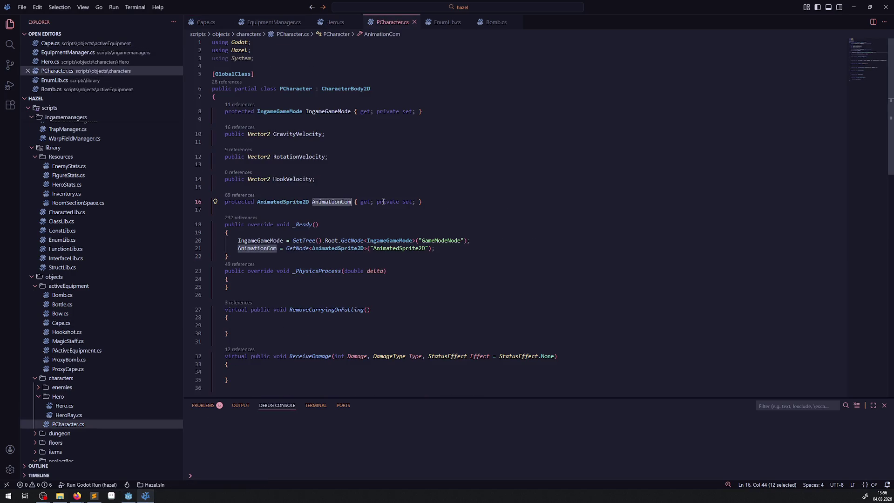
left_click(428, 202)
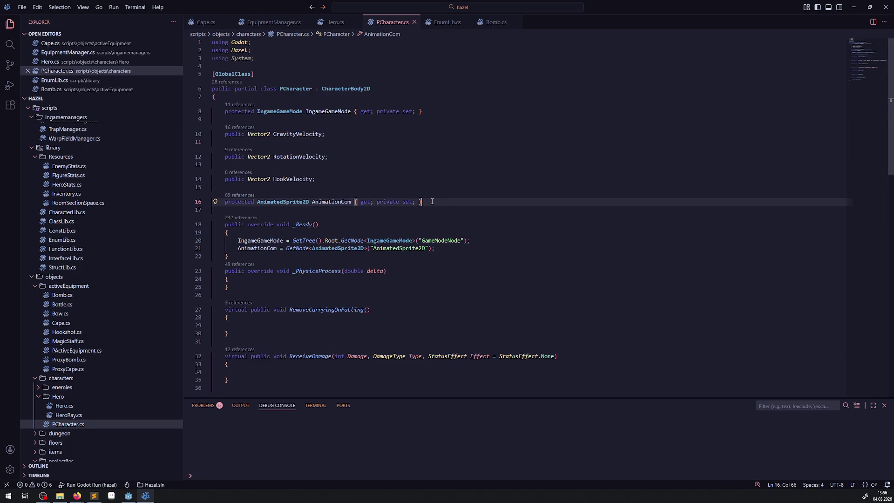
key("Return")
key("Return")
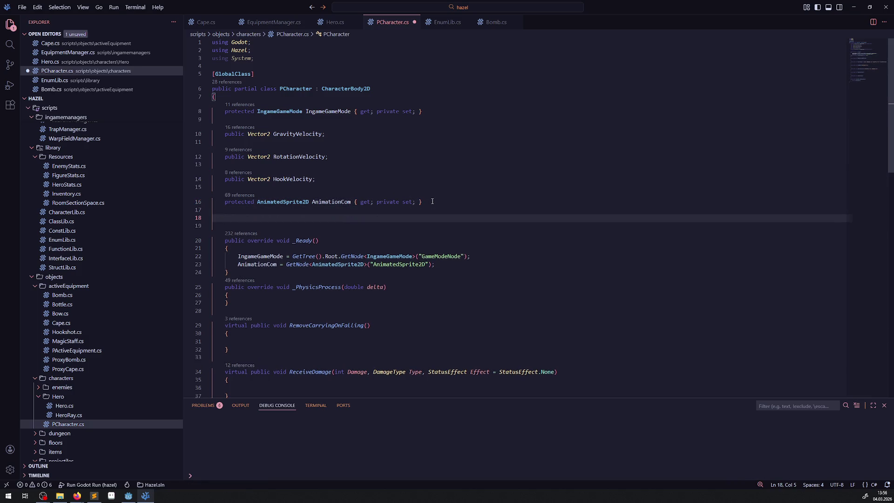
type("public bool b")
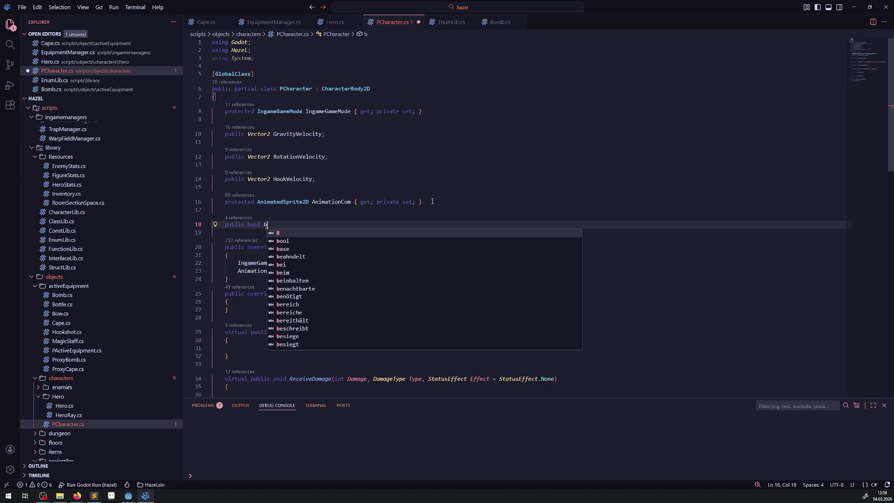
type("CharIs")
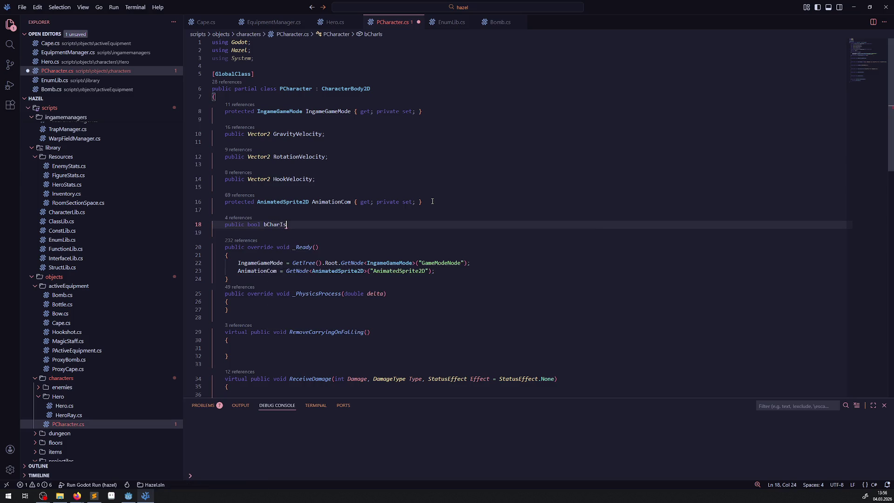
type("Vis")
type("ibile")
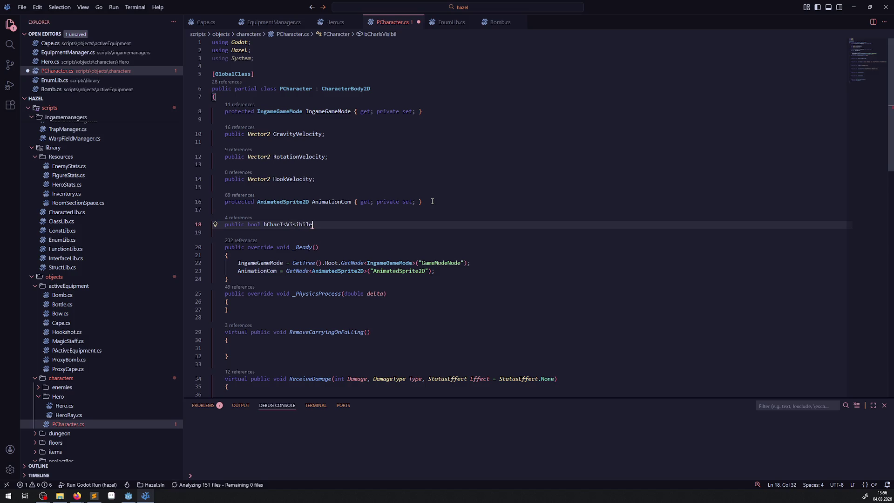
scroll(371, 250, "down", 10)
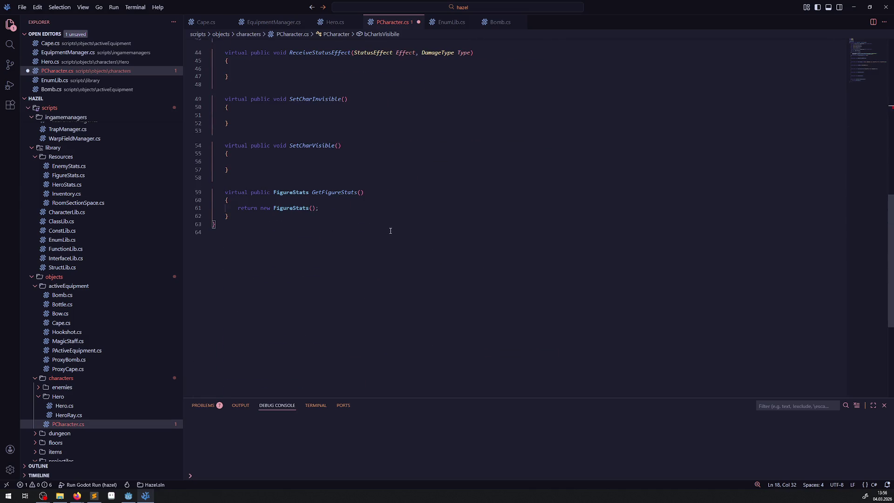
scroll(333, 179, "up", 2)
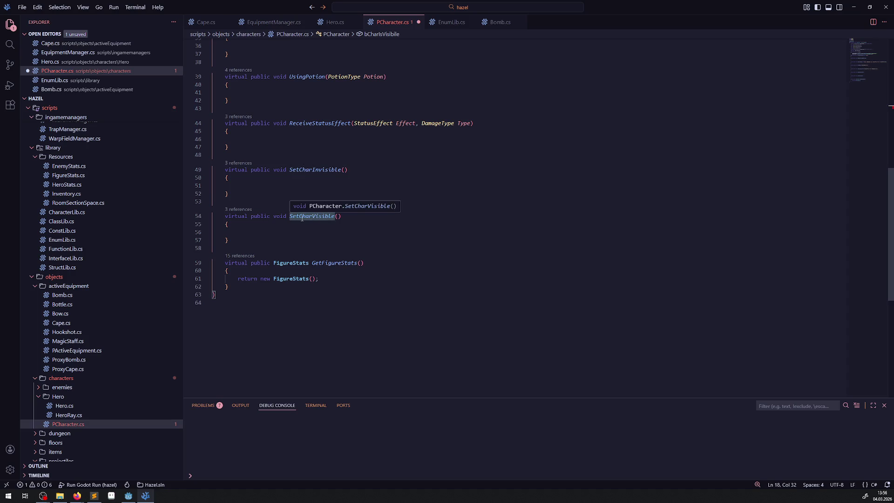
Step: Correct the field name to bIsCharVisible, initialise it to true, and save
left_click_drag(298, 216, 336, 215)
key("ctrl+c")
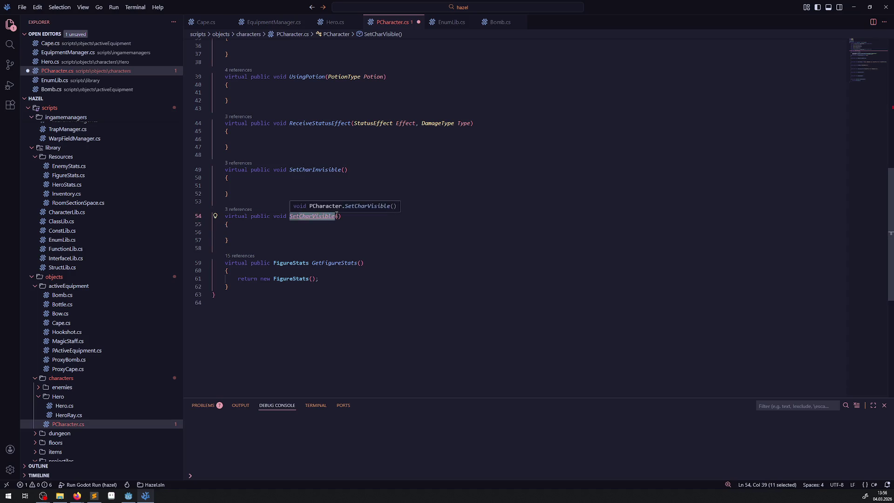
scroll(320, 252, "up", 10)
left_click(281, 226)
key("shift+End")
key("ctrl+v")
left_click(281, 225)
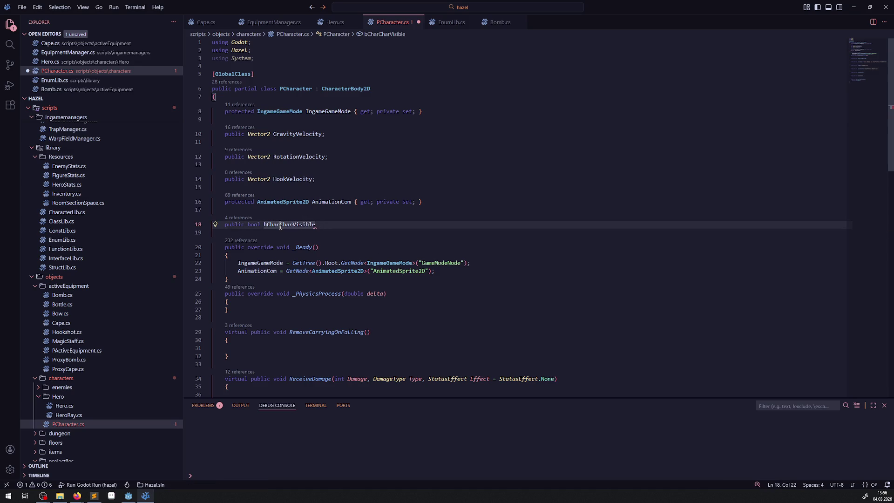
key("BackSpace")
key("BackSpace")
key("BackSpace")
type("Is")
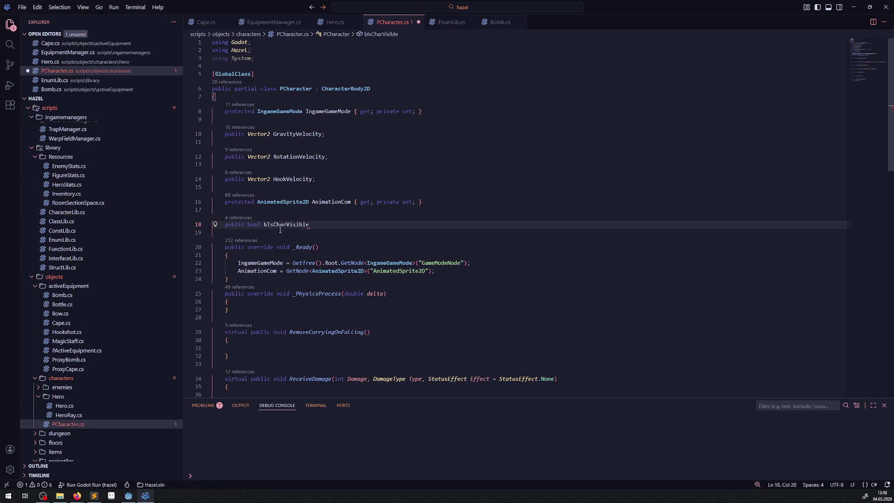
left_click(338, 224)
type("= true;")
key("ctrl+s")
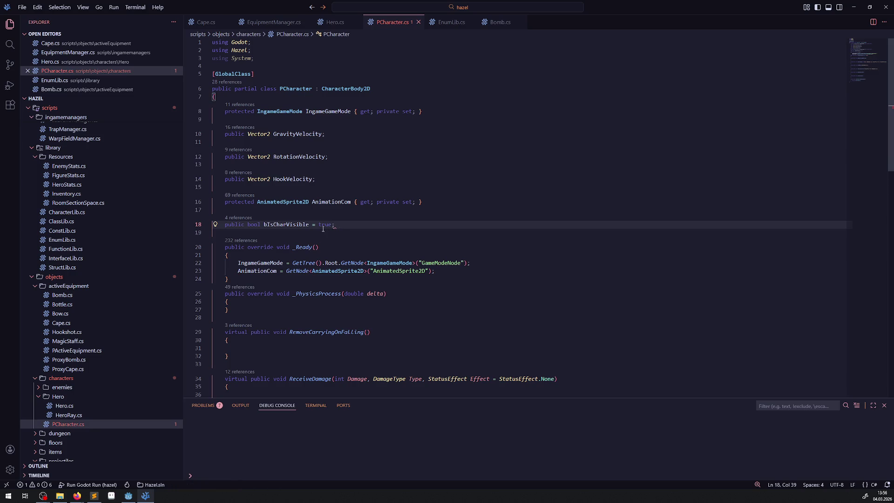
Step: Duplicate the bIsCharVisible field line below itself
left_click(293, 224)
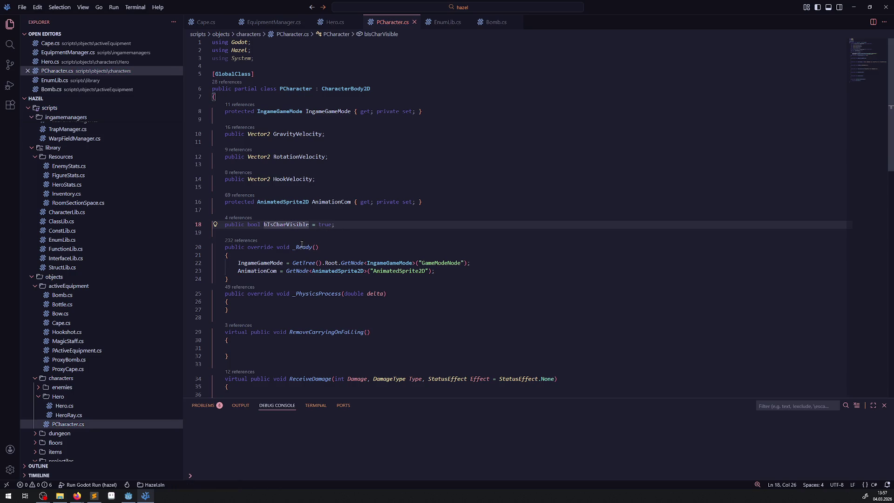
key("alt+Tab")
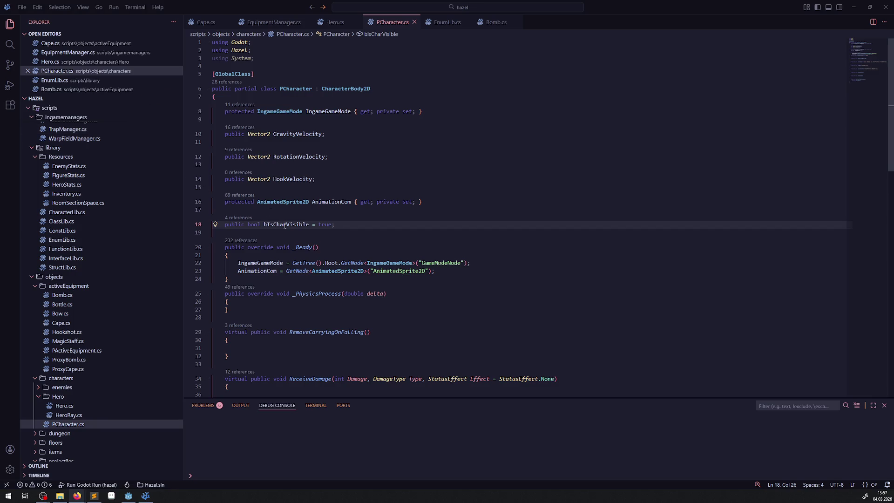
key("shift+alt+Down")
Step: Rename the duplicated field to bIsCharAudible and save
left_click(286, 239)
left_click_drag(287, 239, 309, 240)
type("Aufi")
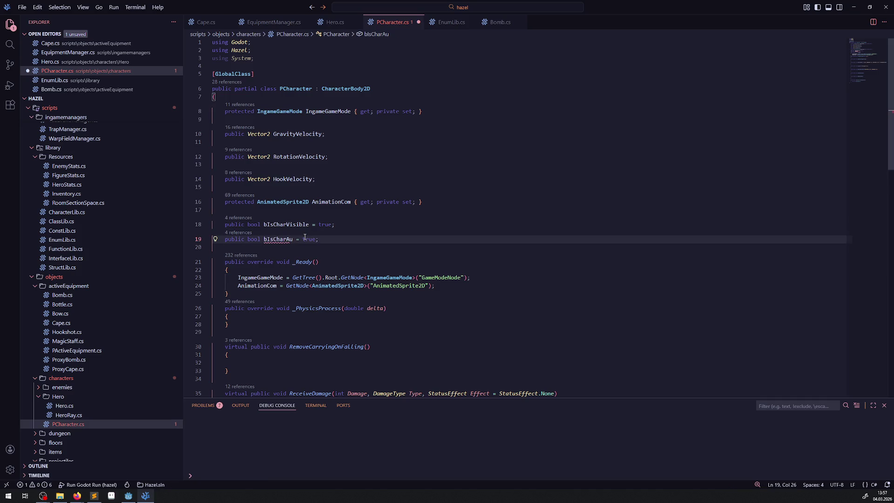
type("ble")
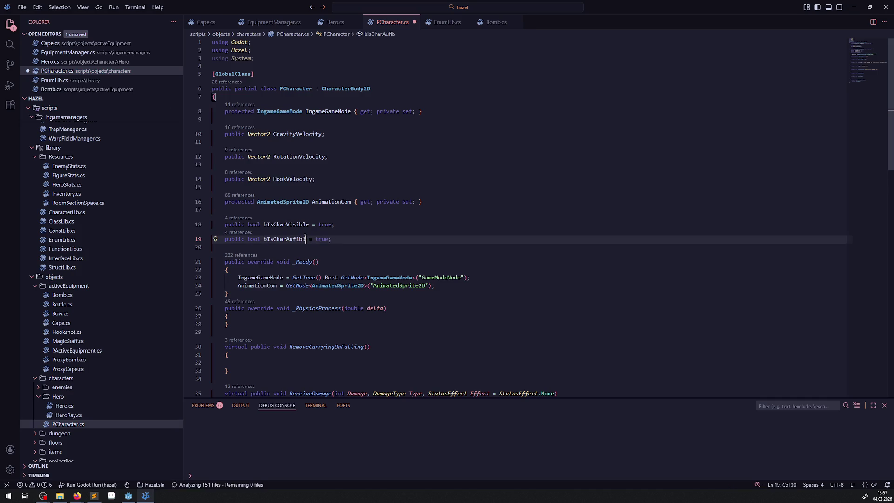
key("ctrl+s")
key("Left")
key("Left")
key("Left")
key("BackSpace")
type("d")
key("End")
key("ctrl+s")
Step: Make SetCharInvisible set bIsCharVisible = false and save
double_click(288, 225)
key("ctrl+c")
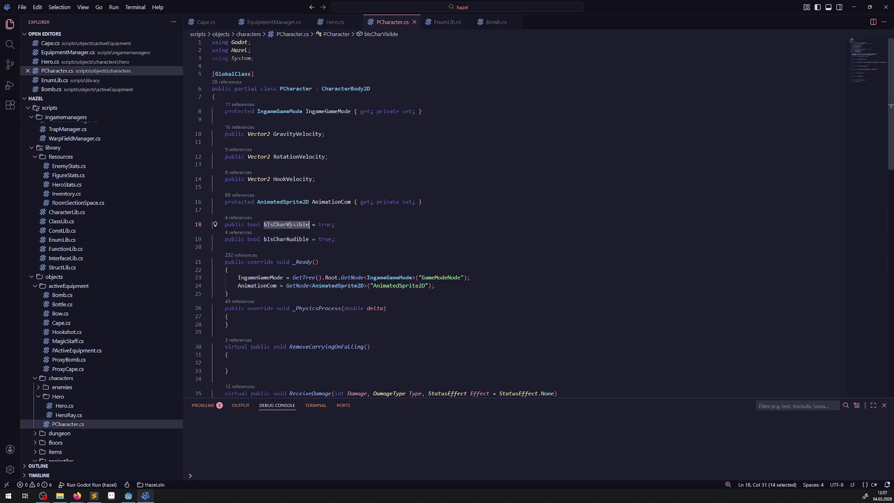
scroll(338, 256, "down", 10)
left_click(251, 238)
key("ctrl+v")
type("= false;")
key("ctrl+s")
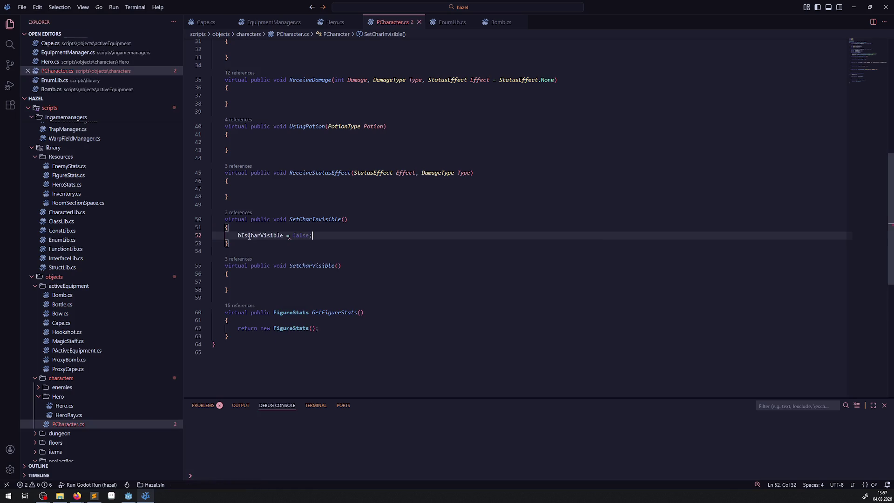
Step: Make SetCharVisible set bIsCharVisible = true and save PCharacter.cs
double_click(249, 236)
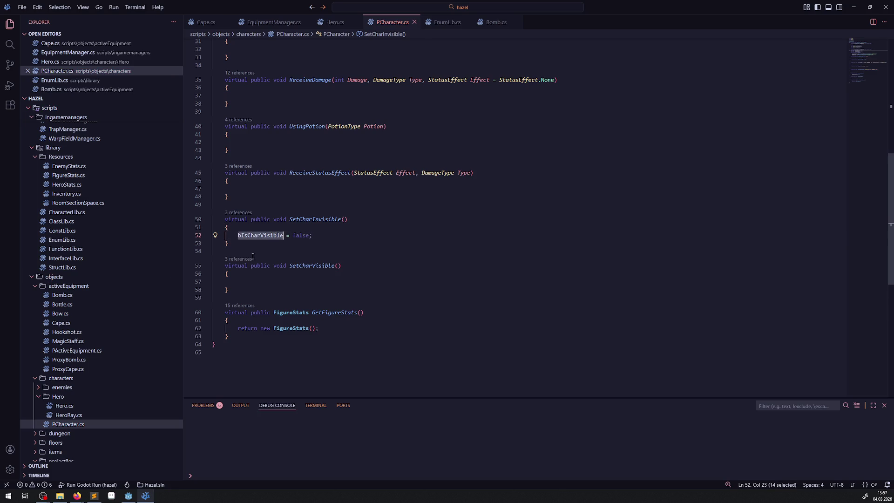
left_click(241, 282)
key("ctrl+v")
type("= true;")
key("ctrl+s")
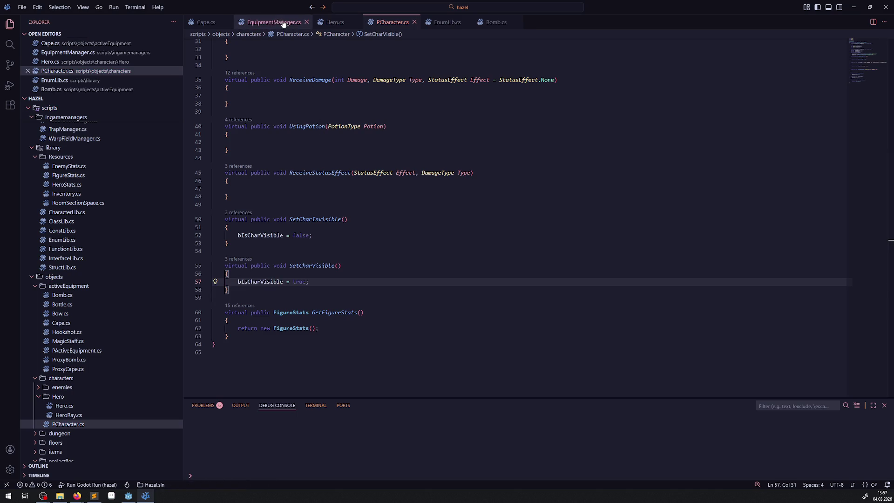
left_click(334, 22)
Step: Add base.SetCharInvisible(); at the start of Hero.cs's SetCharInvisible override and save
double_click(321, 260)
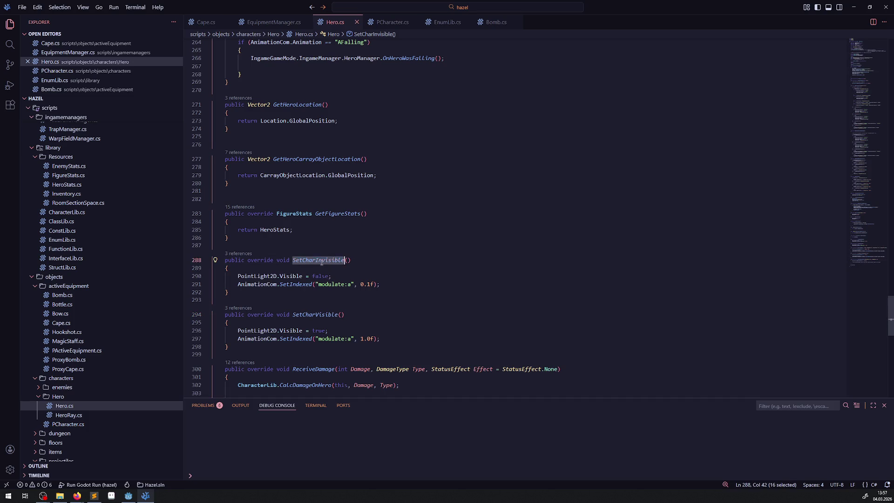
left_click(322, 269)
key("Return")
type("ba")
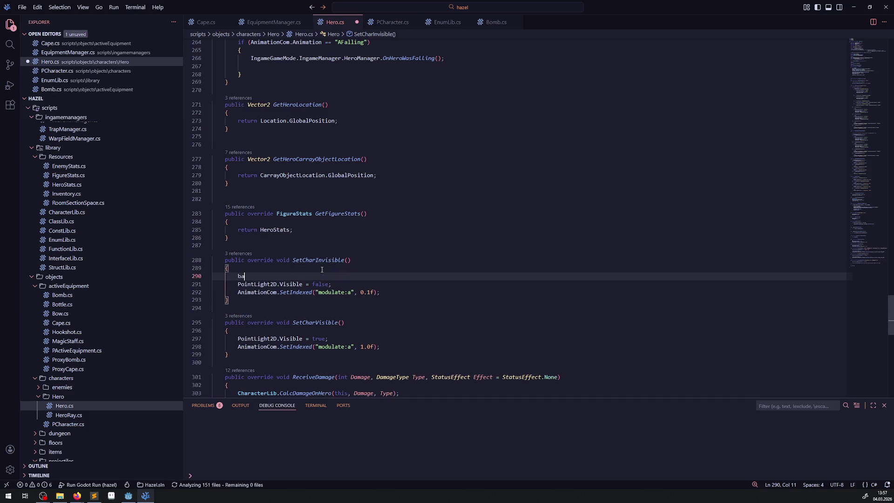
type("se.SetCharInvisible();")
key("ctrl+s")
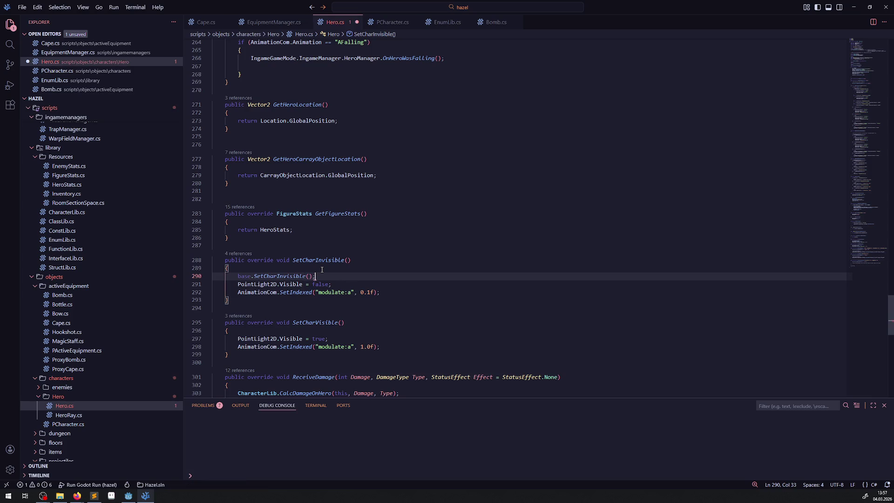
Step: Copy the base call into SetCharVisible and change it to base.SetCharVisible();
scroll(319, 273, "down", 2)
key("shift+Home")
key("shift+Home")
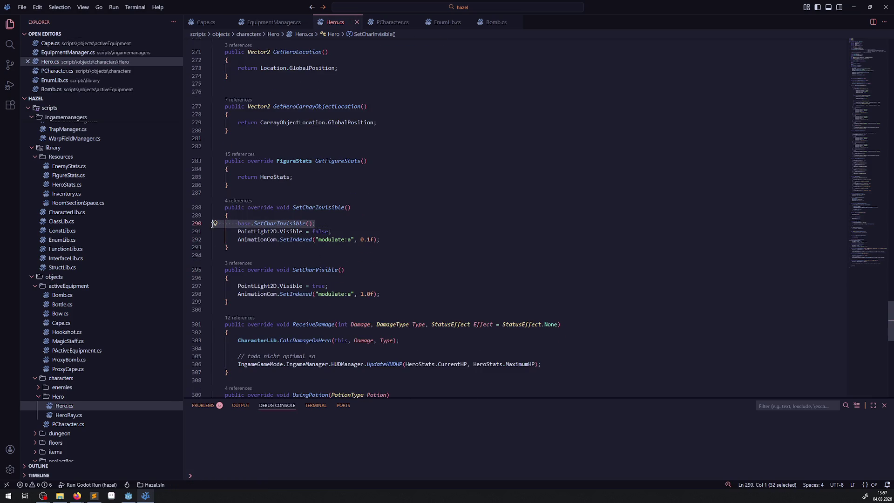
key("ctrl+c")
left_click(331, 278)
key("Return")
key("ctrl+v")
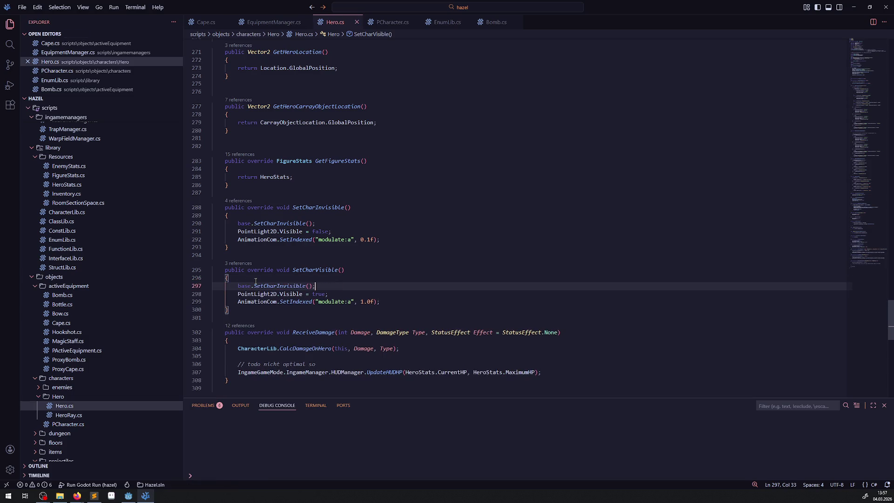
double_click(331, 270)
key("ctrl+c")
double_click(279, 286)
key("ctrl+v")
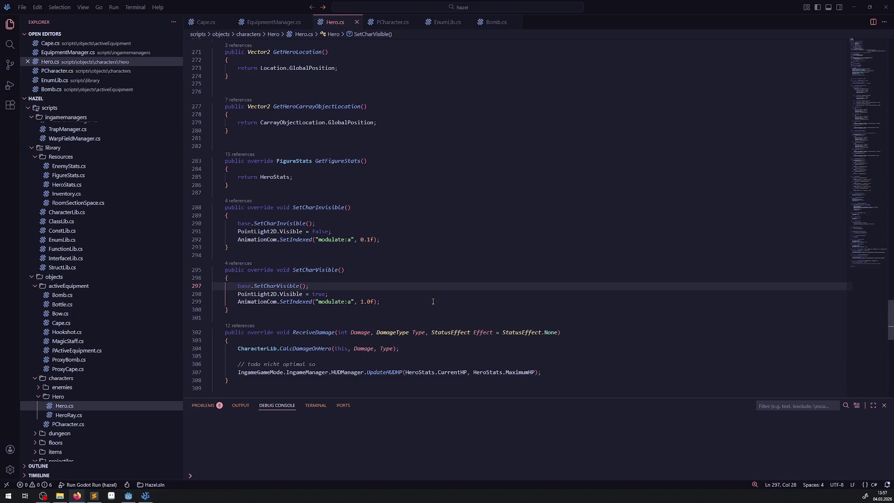
mouse_move(375, 347)
left_click(150, 500)
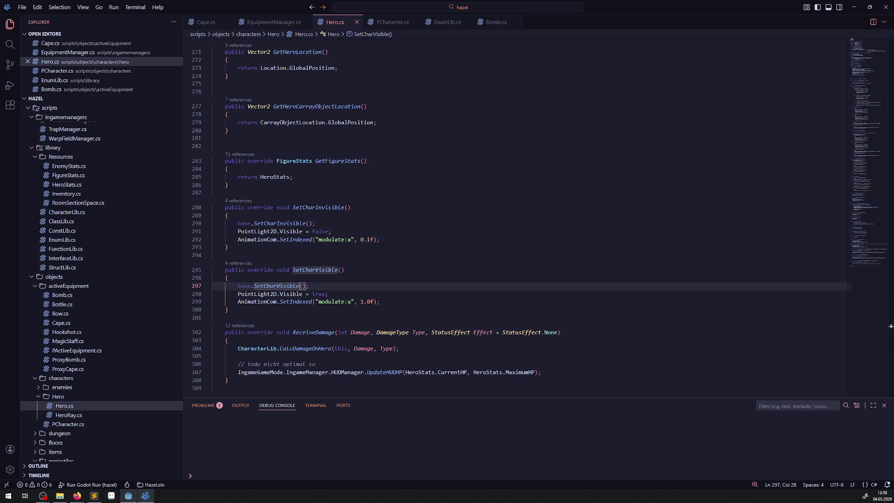
Step: Run the game in Godot, walk the hero right and down the corridors, then return to VS Code
left_click(129, 496)
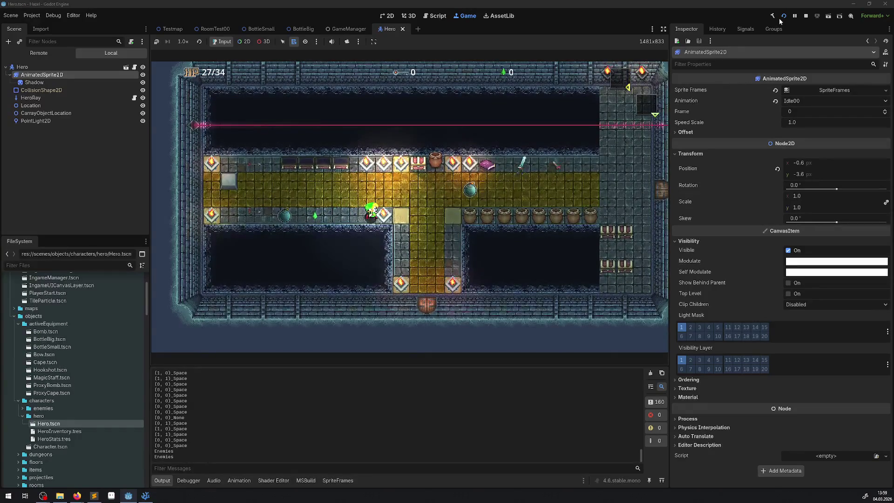
key("Right")
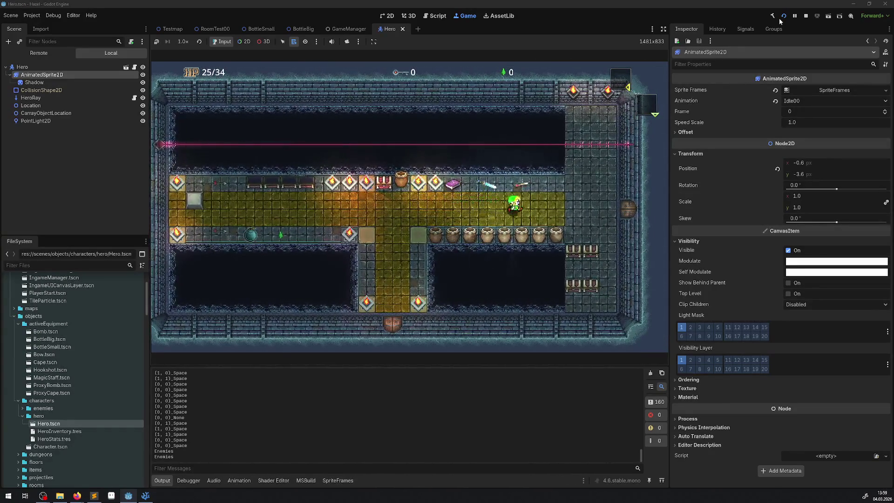
key("Down")
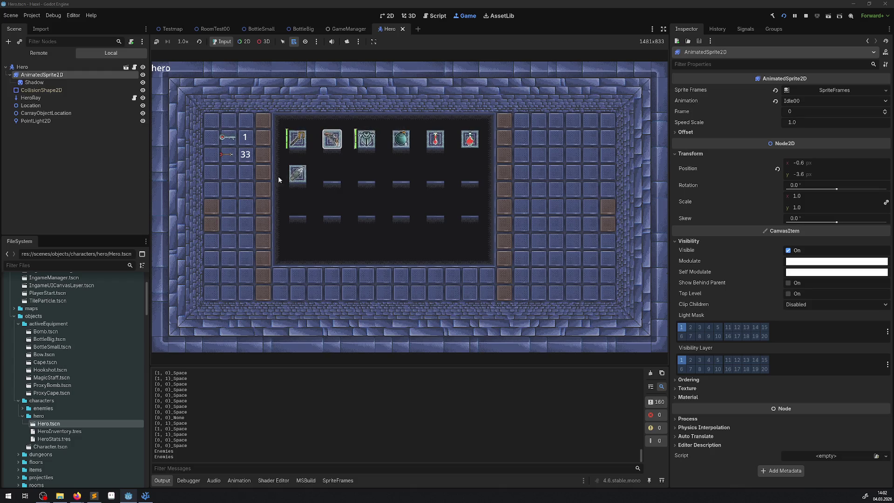
left_click(145, 495)
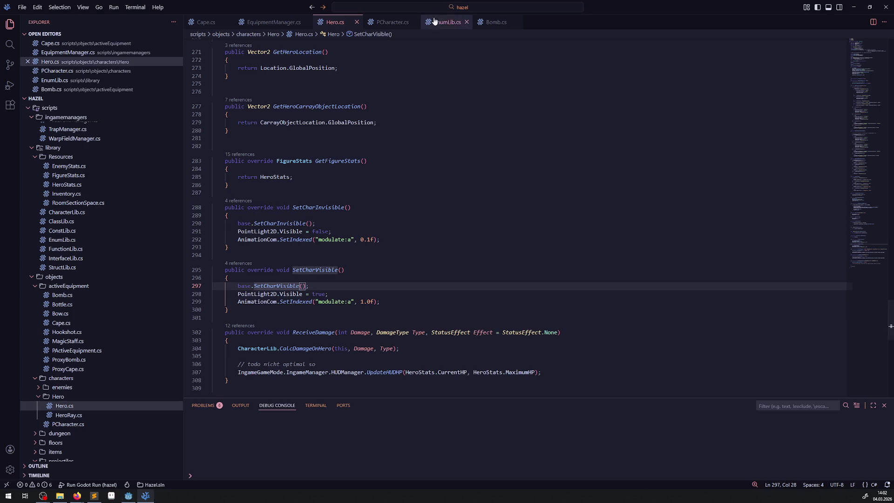
Step: Search EnumLib.cs for 'fire', finding no matches, then minimize VS Code to the desktop
left_click(447, 22)
left_click(466, 167)
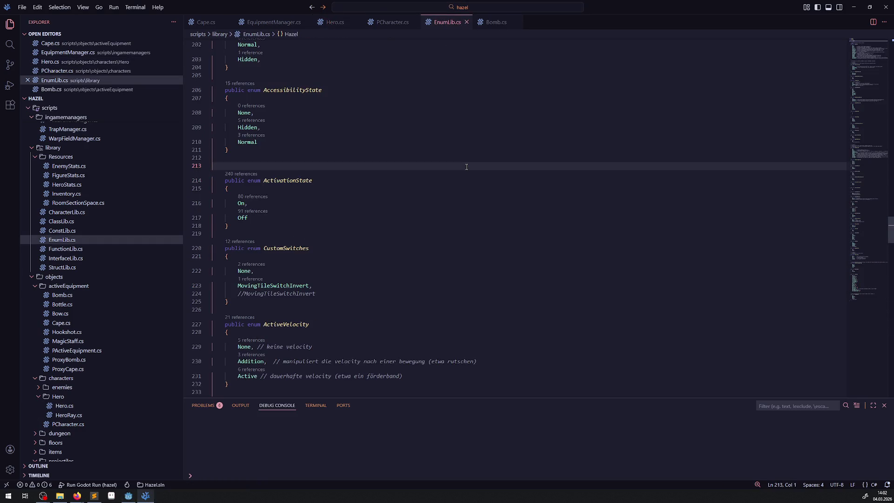
key("ctrl+f")
type("fire")
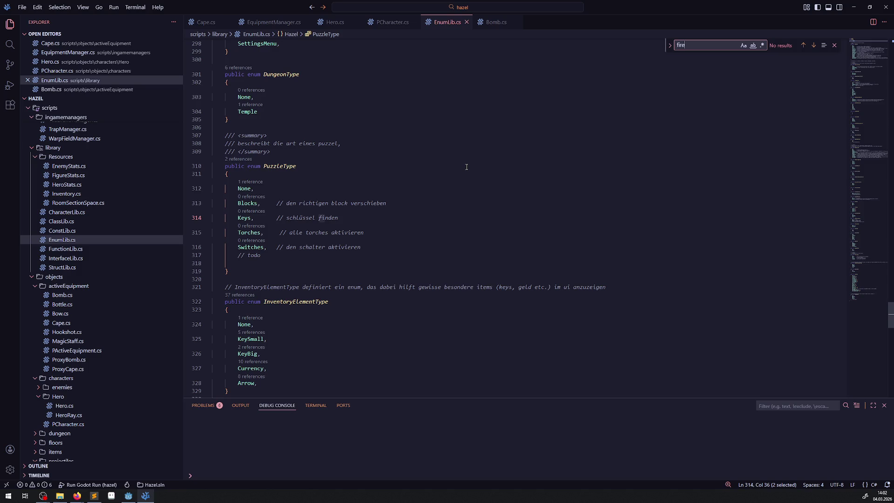
key("alt+Tab")
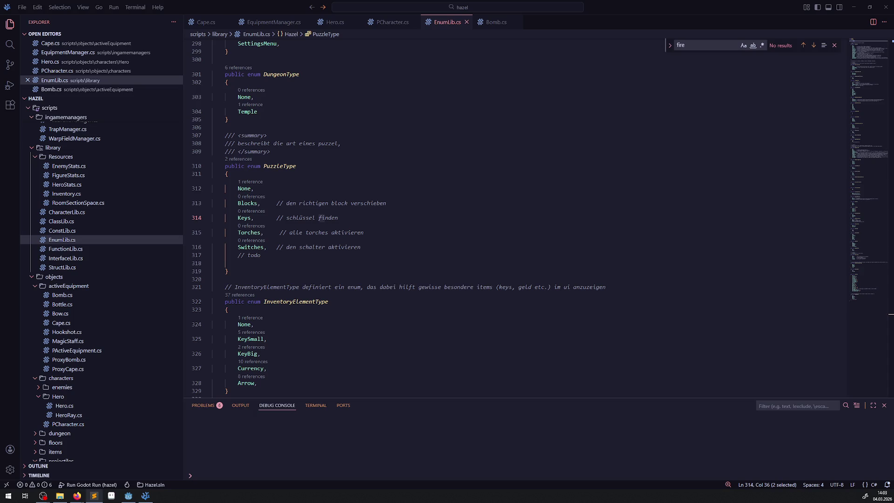
key("super+d")
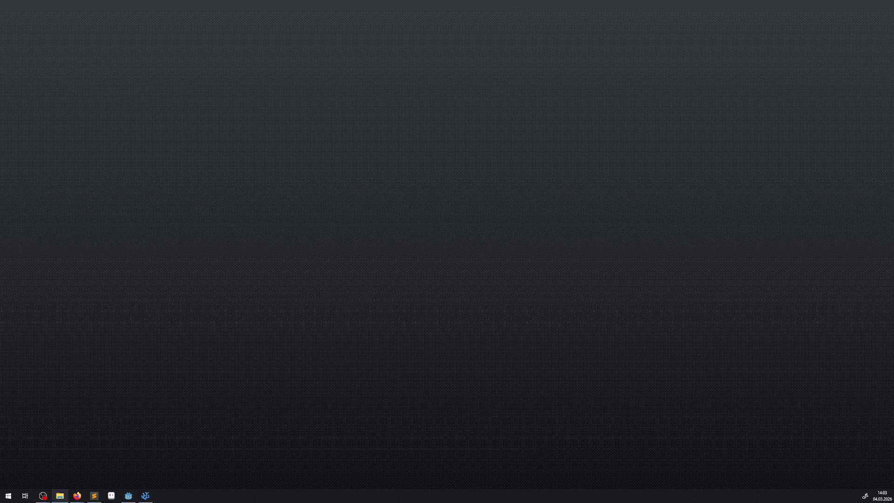
Step: Bring up Godot, then switch to the Icon_Elements folder window in File Explorer
left_click(128, 496)
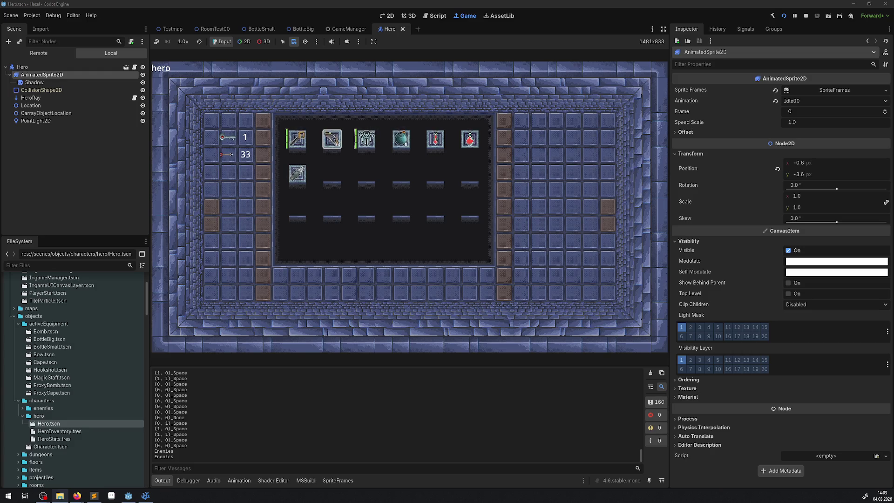
key("alt+Tab")
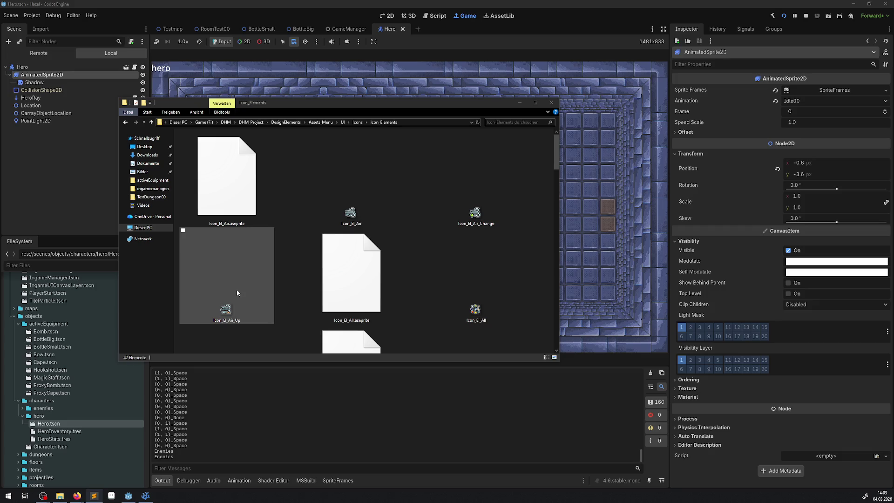
Step: Inspect the Icon_El_Air_Up, Darkness, Earth_Change, Fire and Ice icon images
left_click(237, 292)
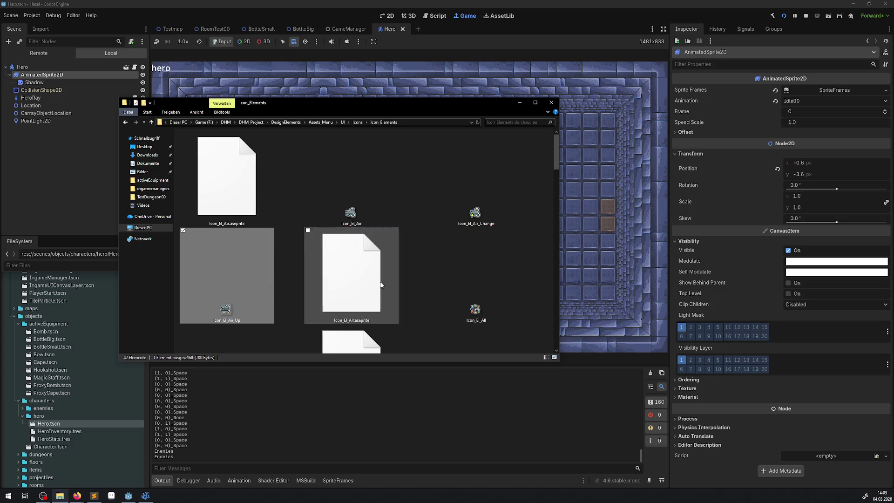
scroll(461, 285, "down", 1)
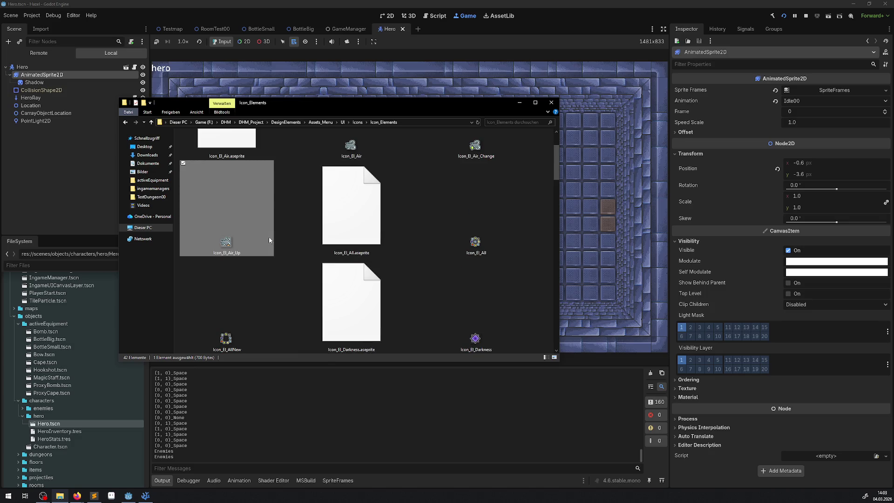
scroll(247, 233, "down", 1)
left_click(470, 219)
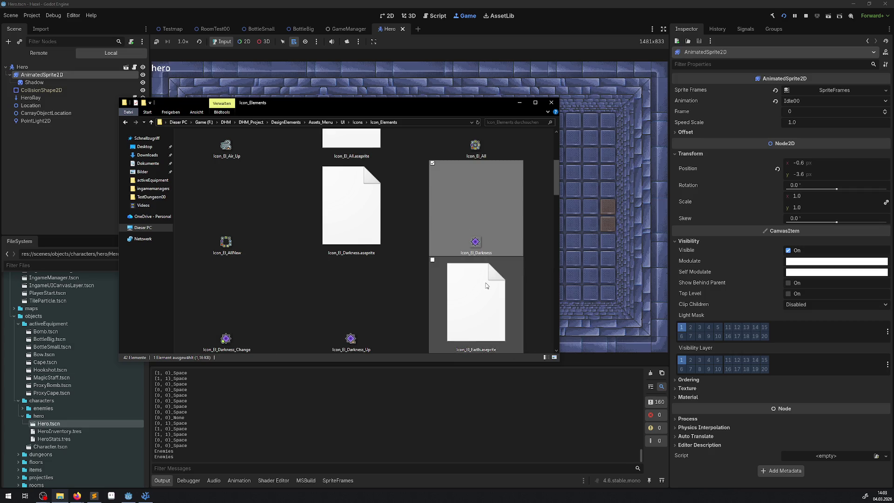
scroll(486, 285, "down", 1)
scroll(373, 295, "down", 1)
left_click(359, 244)
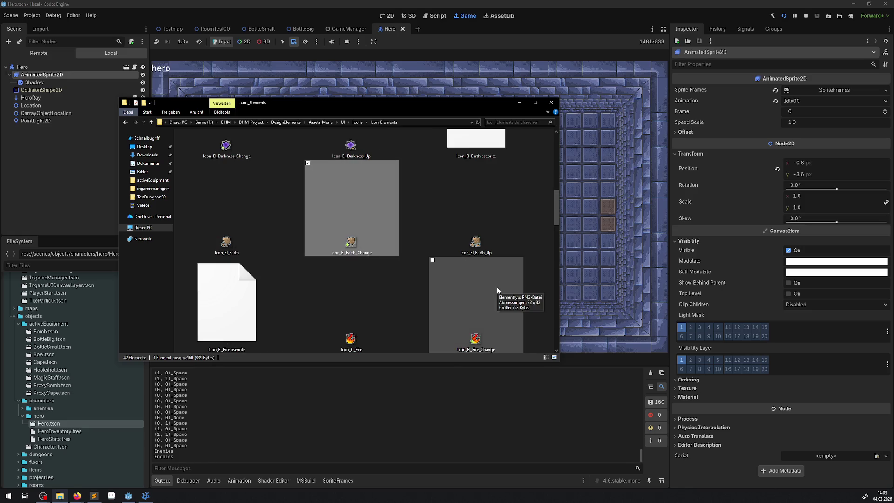
scroll(497, 290, "down", 1)
left_click(375, 243)
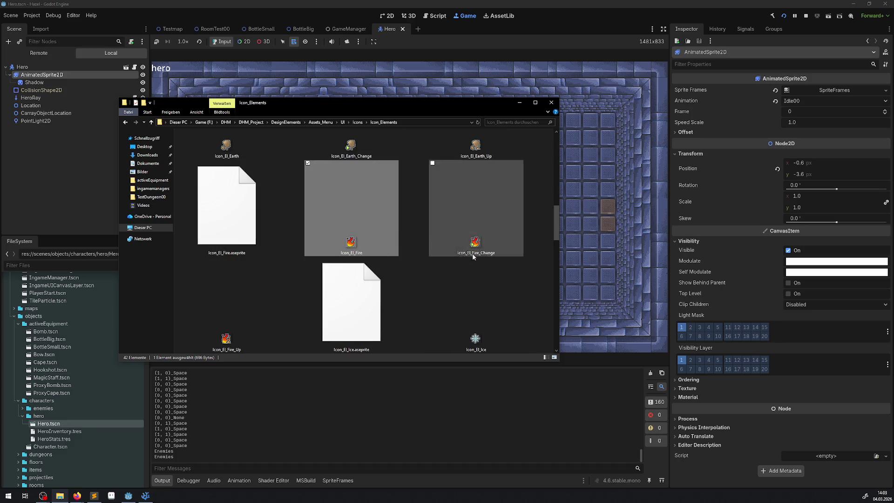
scroll(429, 252, "down", 1)
left_click(452, 238)
scroll(399, 284, "down", 2)
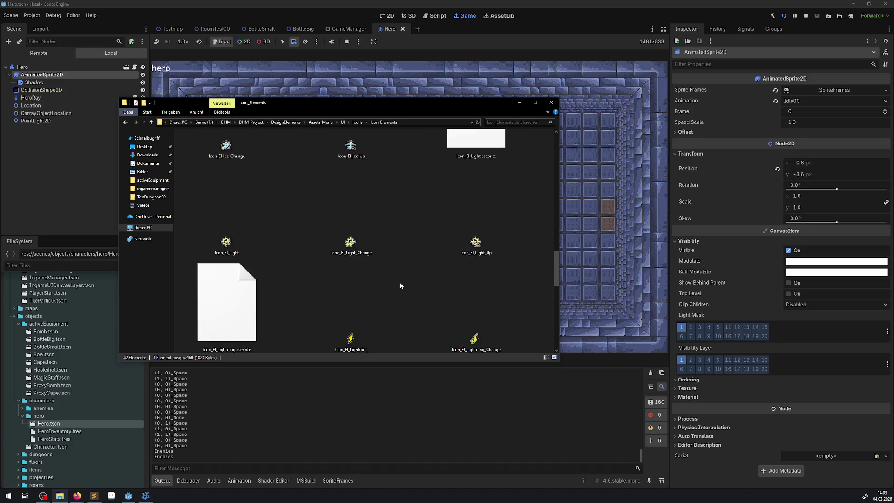
Step: Inspect the Icon_El_Light_Change, Lightning, Nature_Up, Water_Up and None icons as lamp candidates
left_click(359, 249)
mouse_move(434, 284)
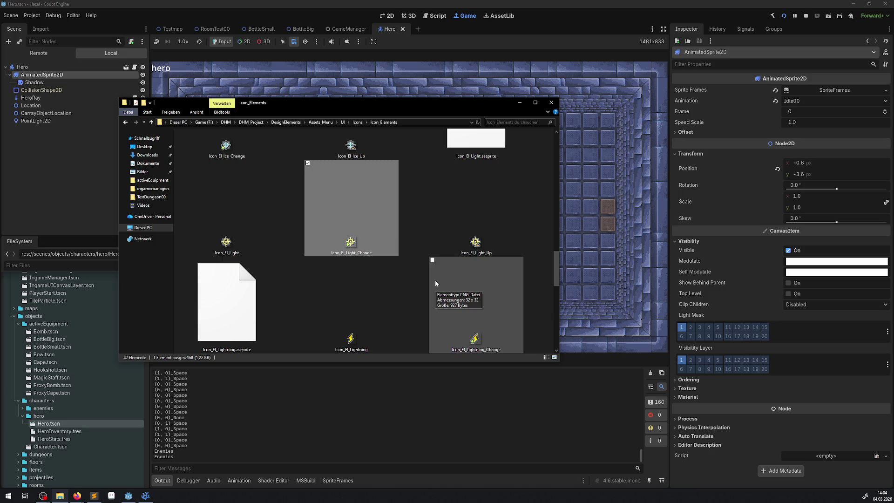
scroll(414, 267, "down", 2)
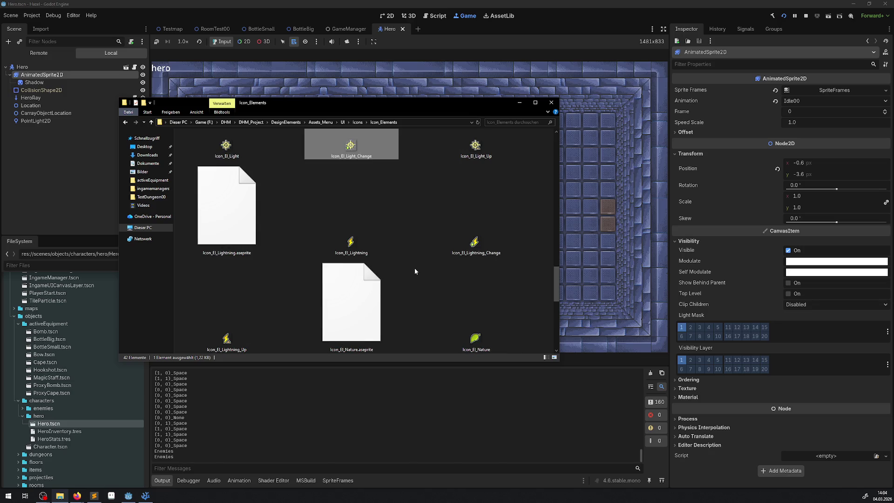
left_click(361, 236)
scroll(445, 289, "down", 2)
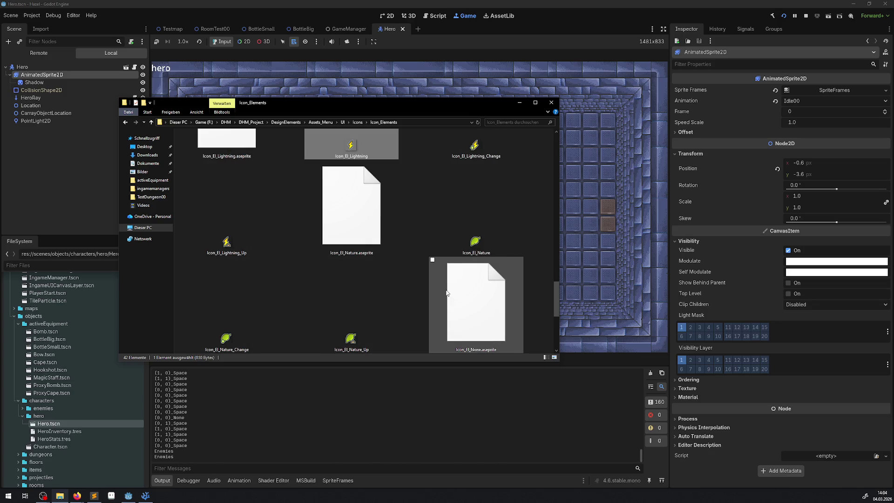
scroll(385, 211, "down", 2)
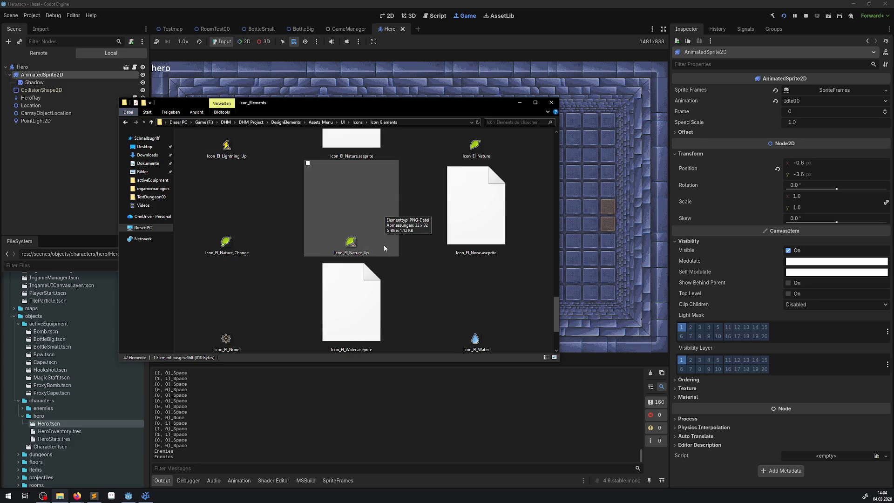
left_click(377, 229)
scroll(419, 273, "down", 2)
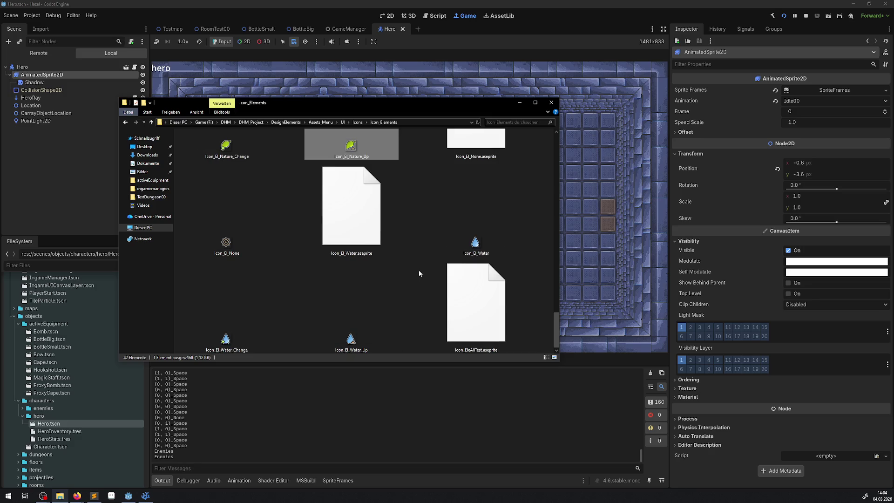
left_click(365, 326)
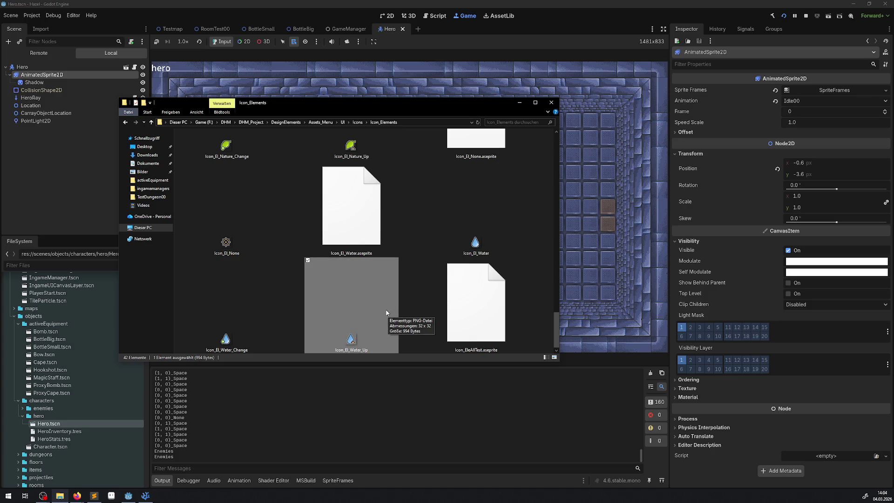
left_click(228, 247)
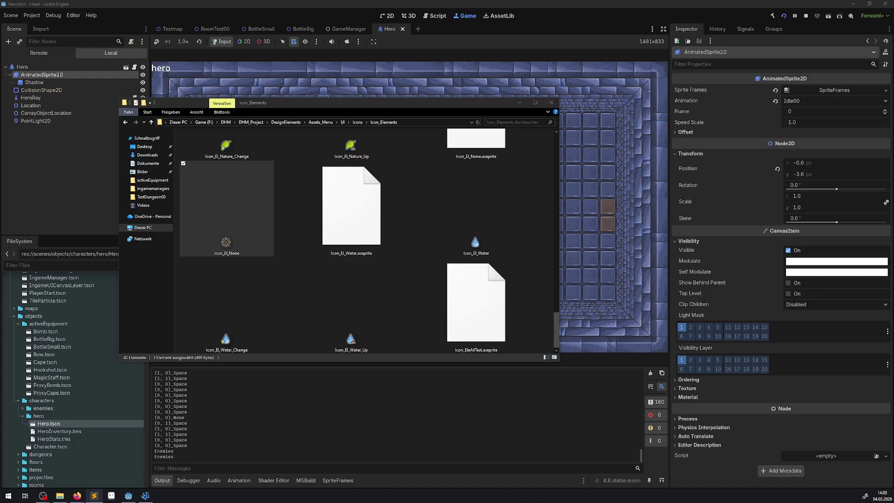
Step: Close the File Explorer window showing the Icon_Elements folder
left_click(551, 103)
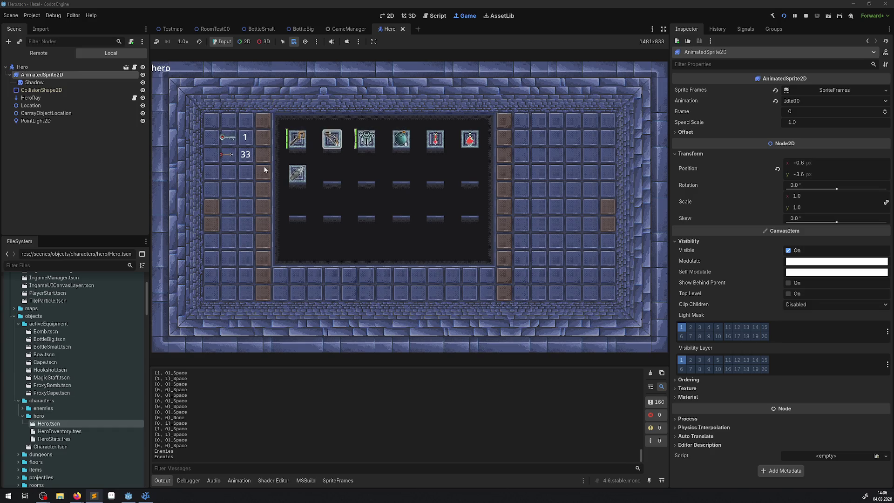
Step: Stop the test run, collapse projectiles and open testassets in FileSystem, then minimise Explorer
left_click(805, 15)
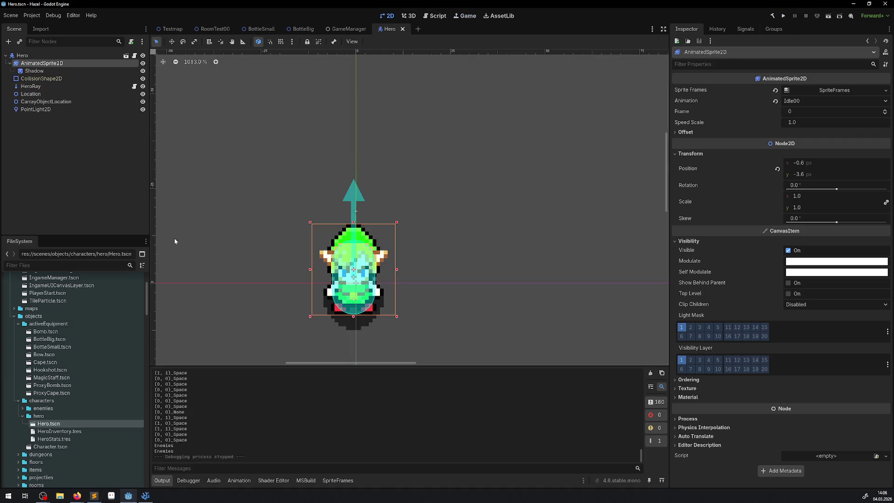
scroll(93, 375, "down", 5)
scroll(93, 374, "down", 5)
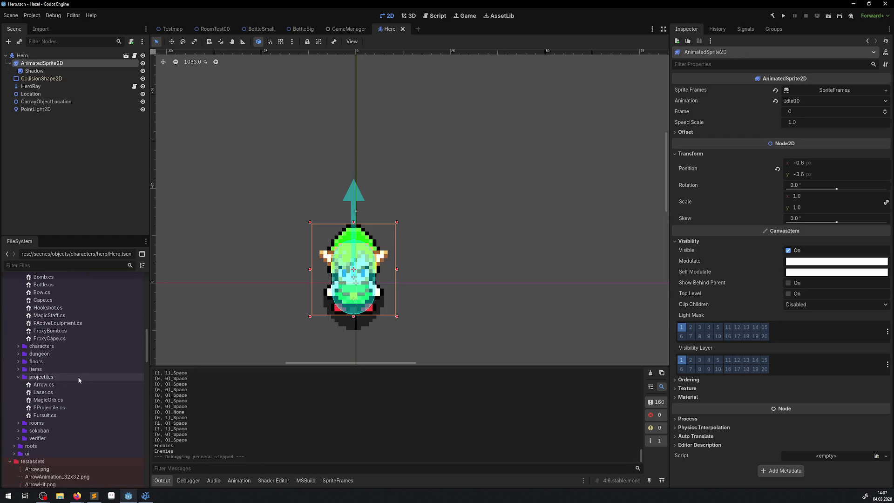
scroll(77, 376, "down", 1)
scroll(21, 364, "down", 3)
left_click(19, 298)
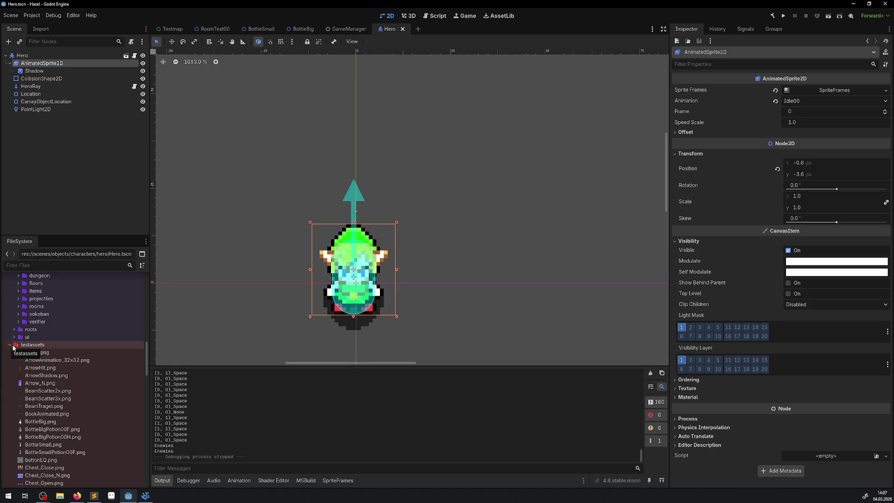
left_click(13, 347)
left_click(59, 496)
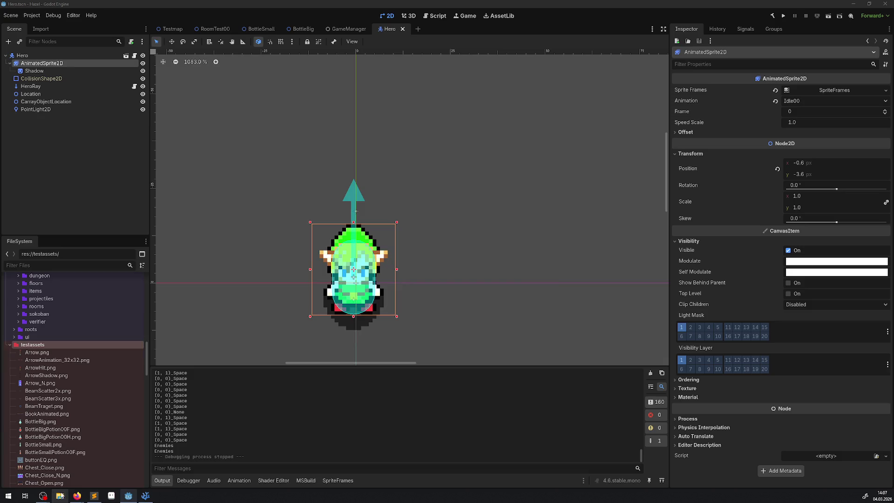
key("super+Down")
Step: Select Icon_LittleSun in the UI Icons folder in Explorer, then minimise the window
key("alt+Tab")
left_click_drag(260, 93, 292, 76)
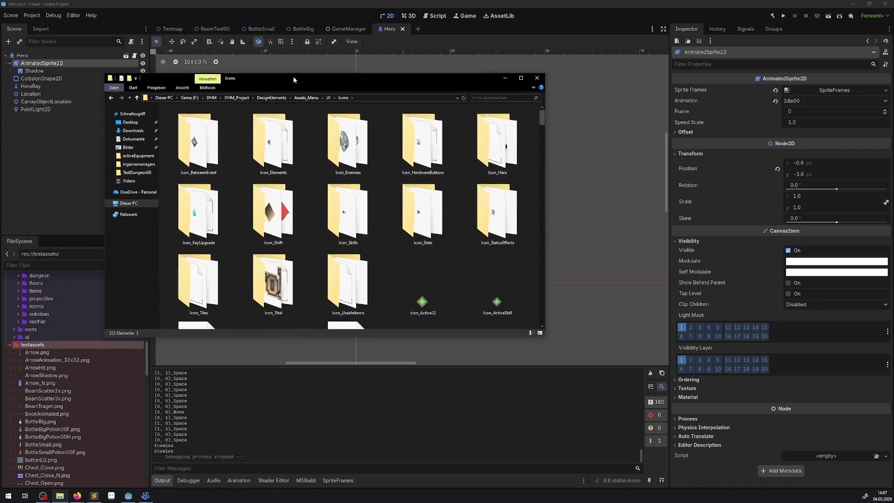
scroll(383, 220, "down", 5)
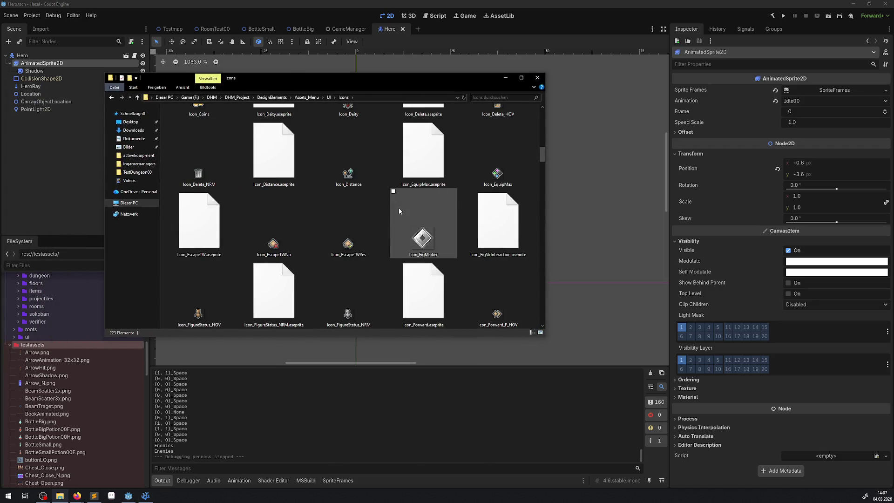
scroll(396, 205, "down", 2)
scroll(404, 250, "down", 4)
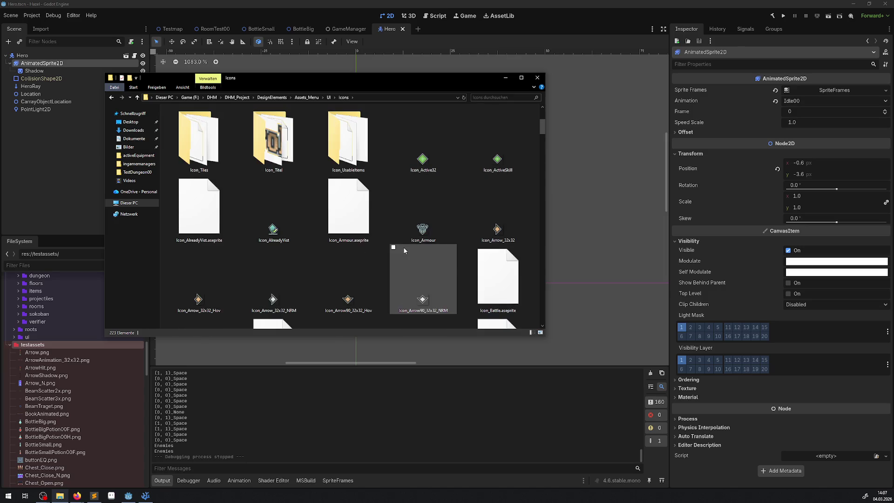
scroll(404, 250, "down", 2)
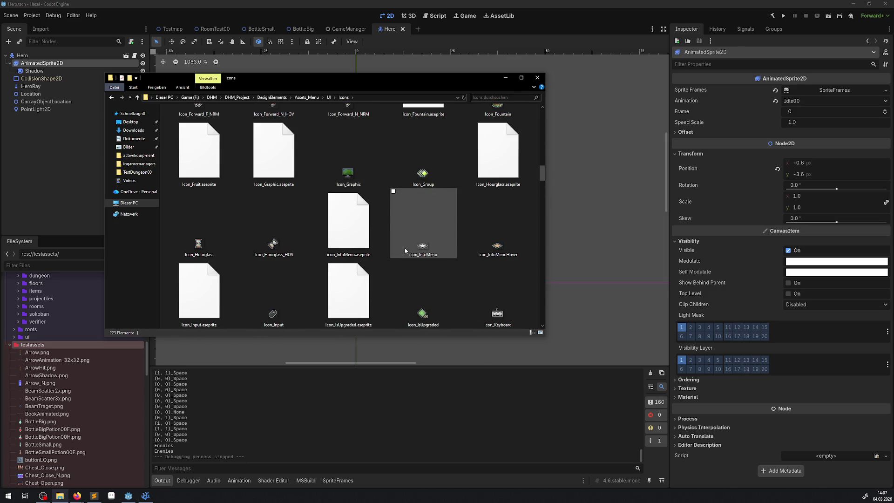
scroll(411, 225, "down", 2)
scroll(414, 235, "down", 4)
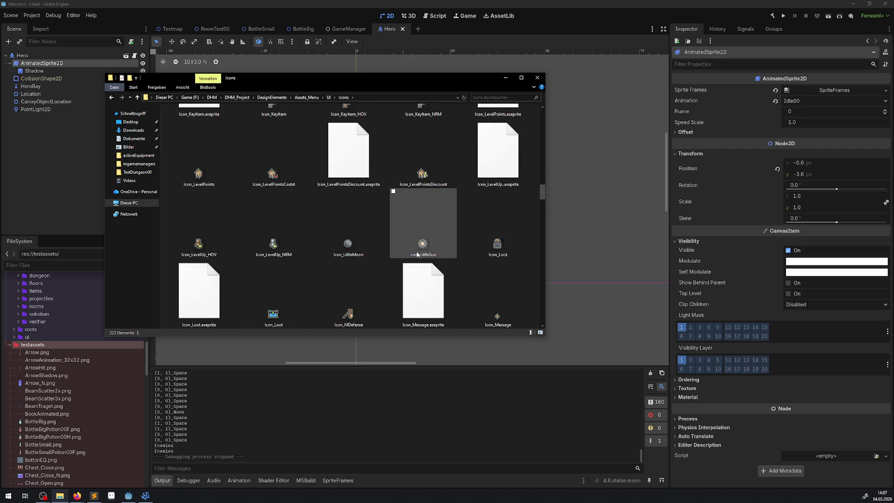
scroll(423, 272, "up", 2)
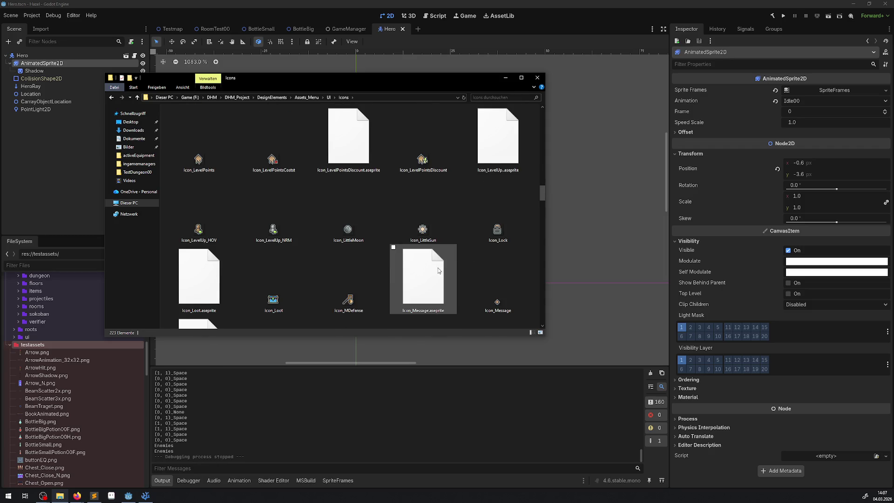
left_click(423, 224)
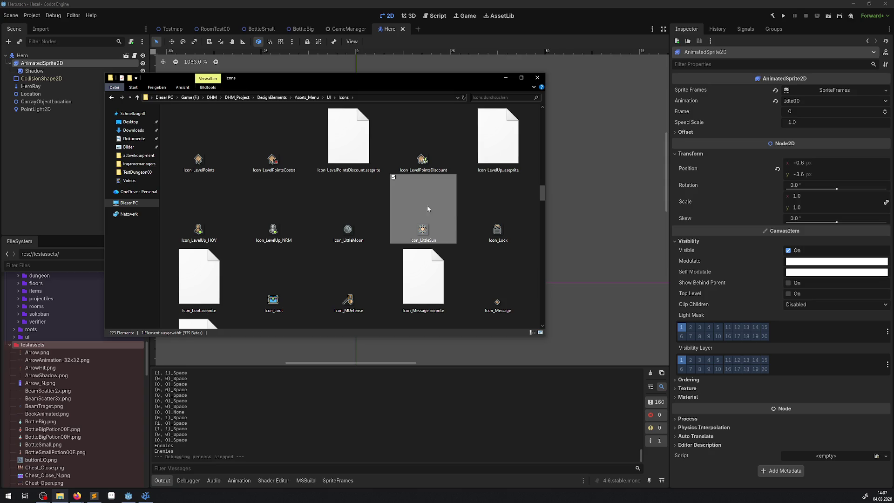
key("super+Down")
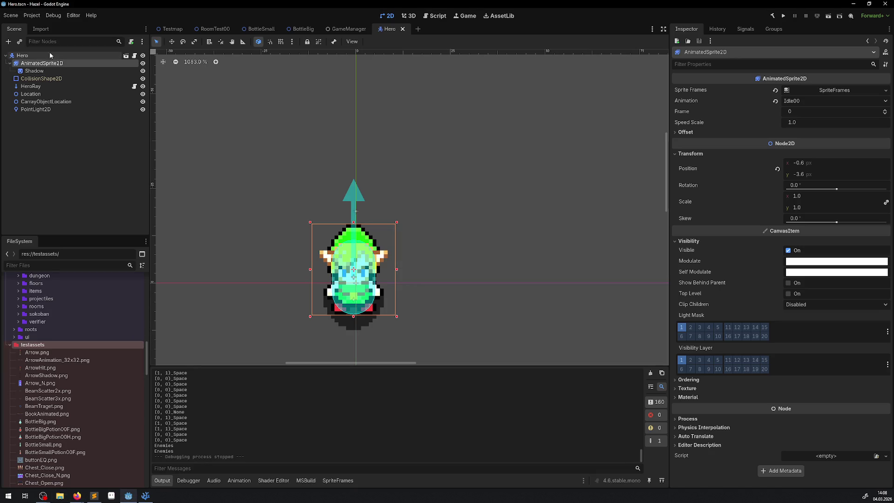
Step: Start a new C# script named Lamp in the activeEquipment folder
left_click(12, 347)
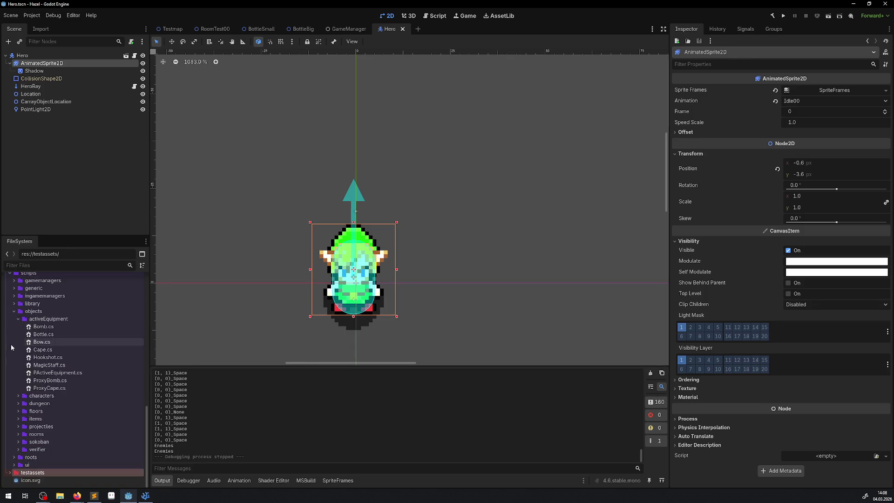
right_click(47, 321)
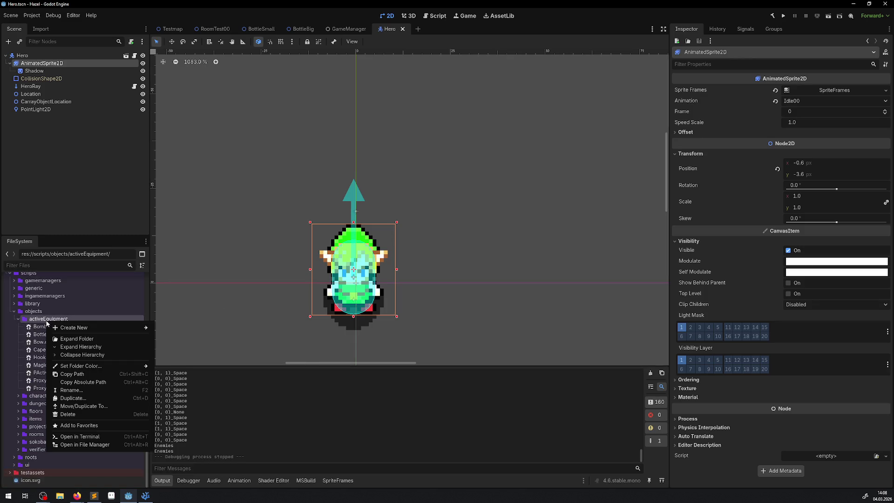
mouse_move(82, 330)
left_click(177, 344)
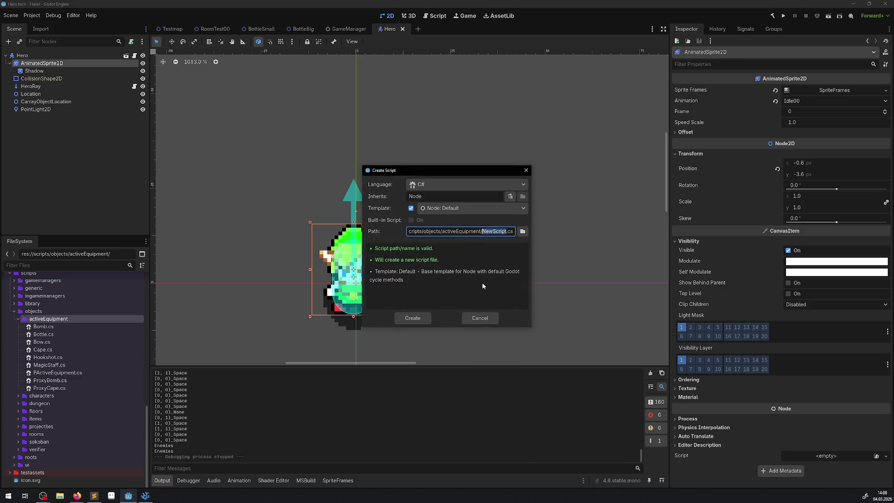
type("Lamp")
type(".")
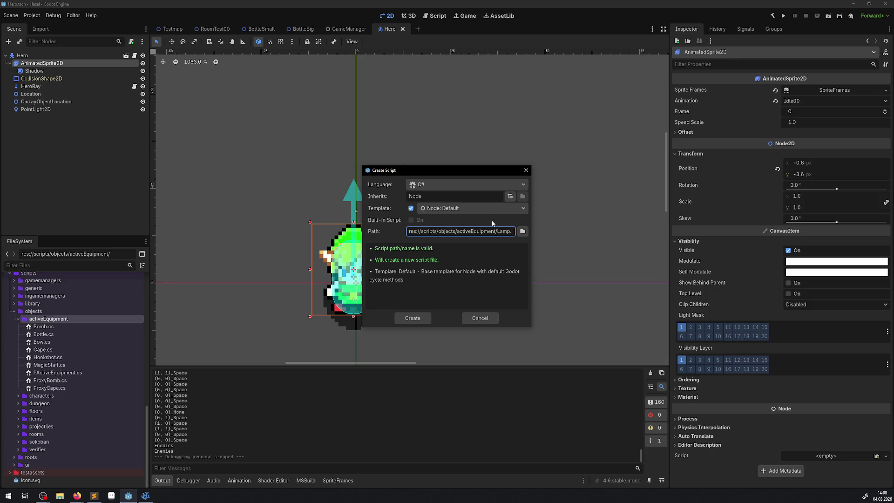
Step: Set the script to inherit from Node and create Lamp.cs
left_click(518, 211)
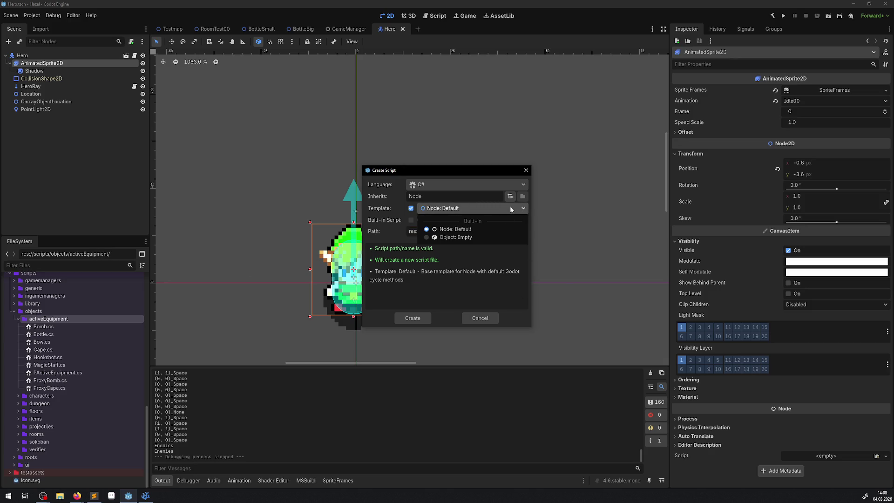
left_click(512, 197)
left_click(512, 197)
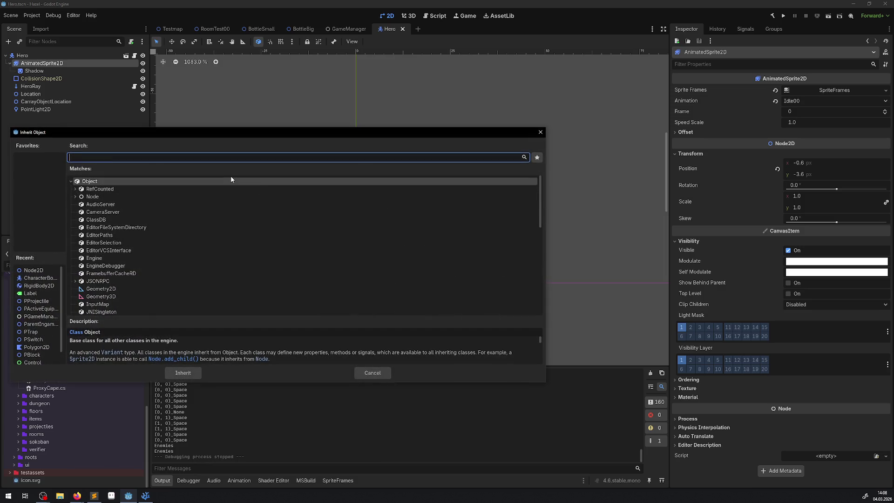
type("active")
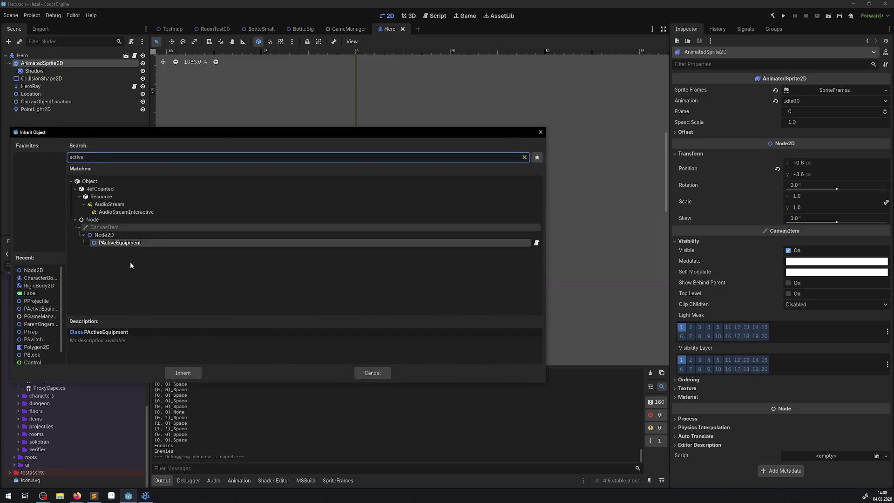
double_click(122, 242)
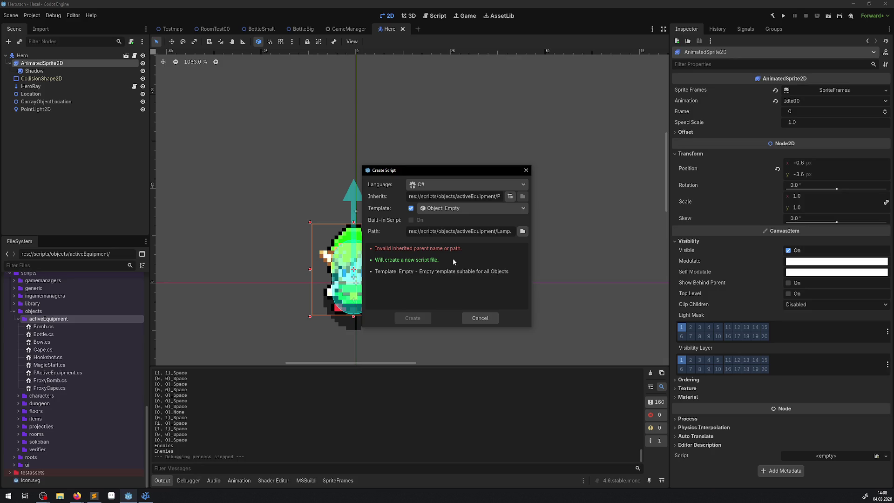
left_click(513, 197)
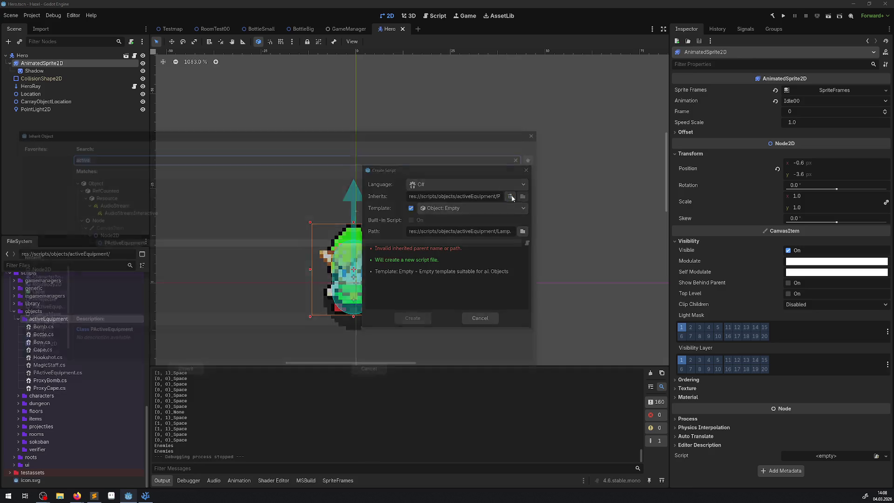
left_click(94, 219)
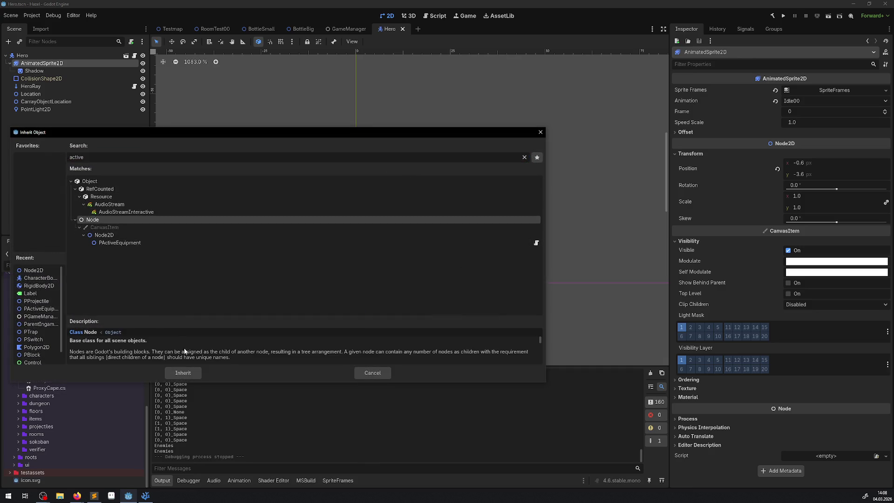
left_click(183, 373)
left_click(425, 318)
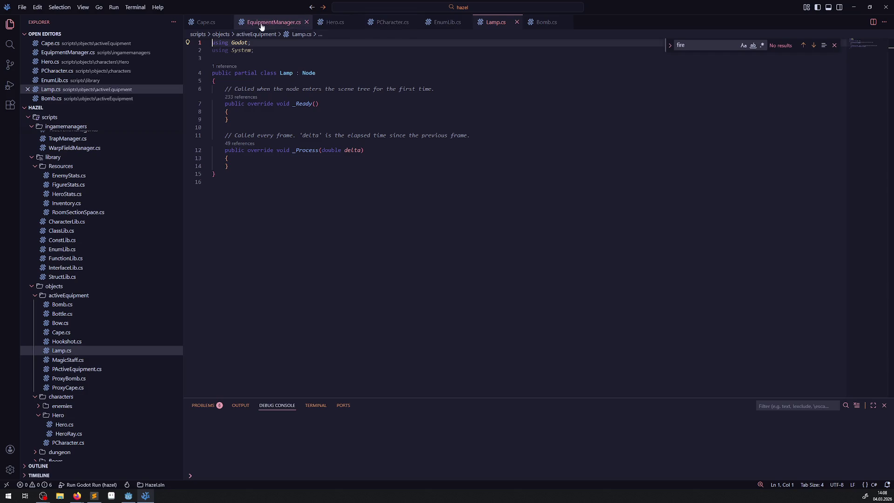
Step: Replace Lamp's Node base class with PActiveEquipment copied from Cape.cs
left_click(206, 22)
double_click(329, 94)
key("ctrl+c")
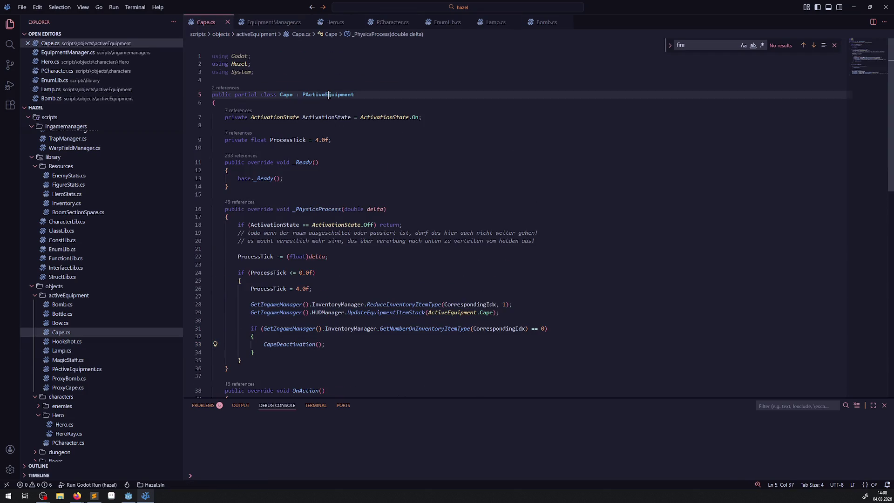
left_click(495, 22)
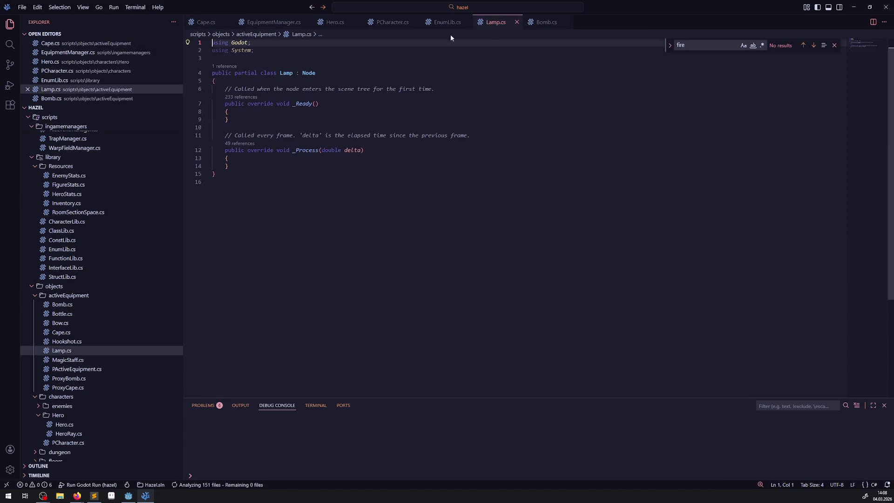
double_click(309, 73)
key("ctrl+v")
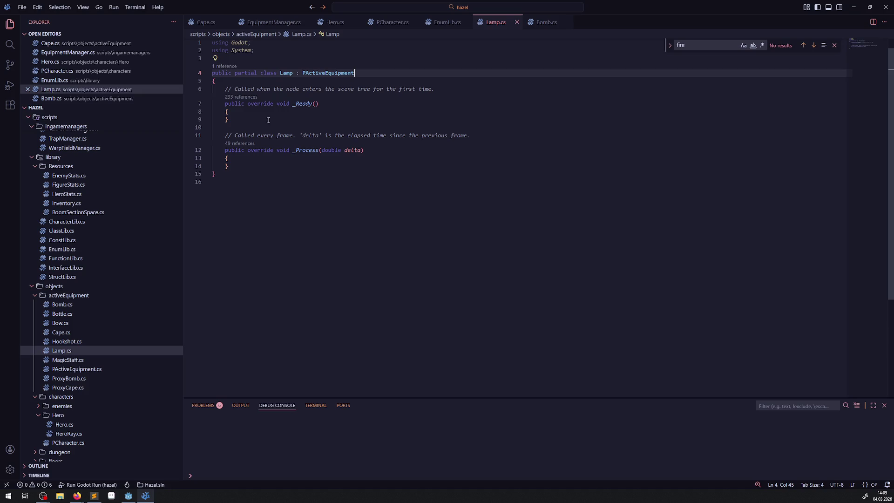
key("alt+Tab")
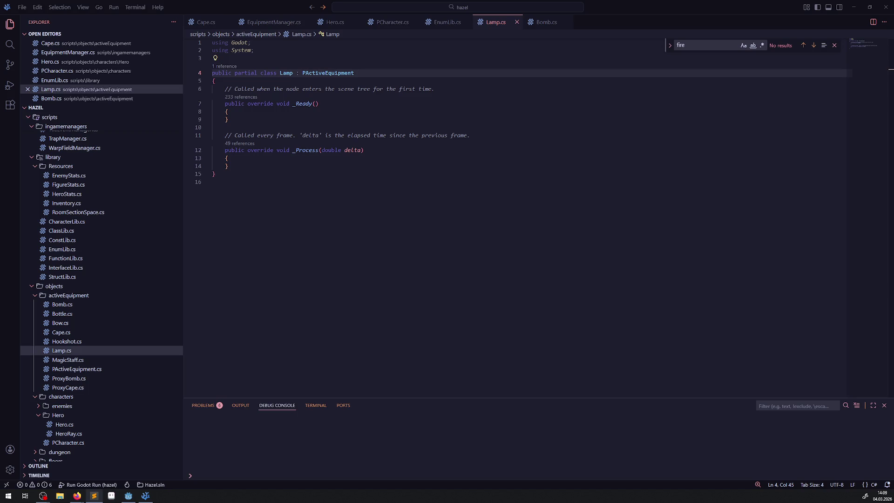
key("alt+Tab")
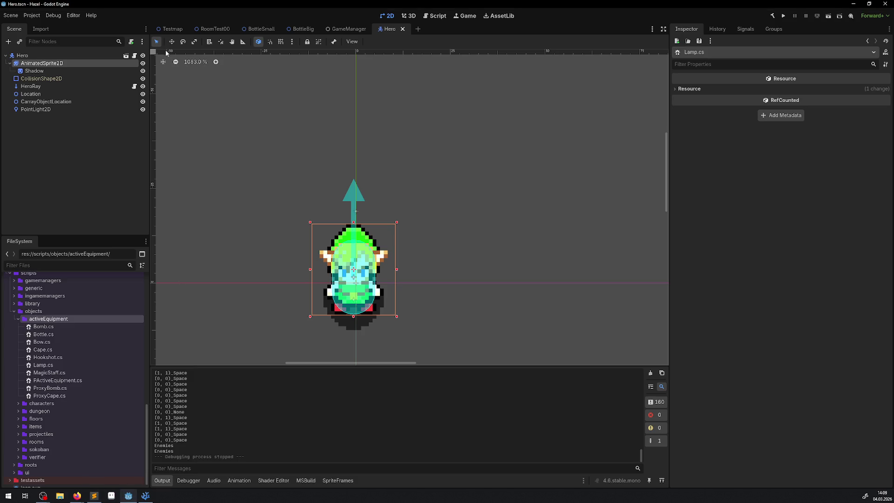
Step: Switch to the RoomTest00 scene tab and zoom into the room with its chests
left_click(200, 30)
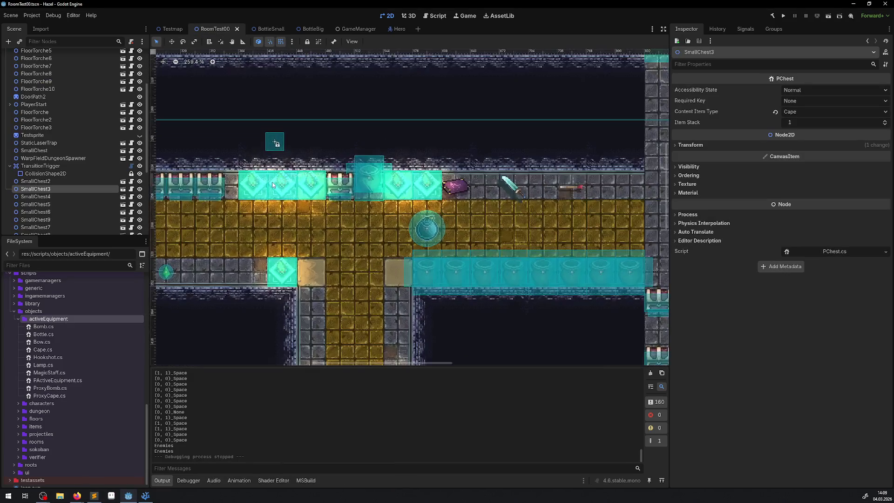
scroll(272, 184, "up", 3)
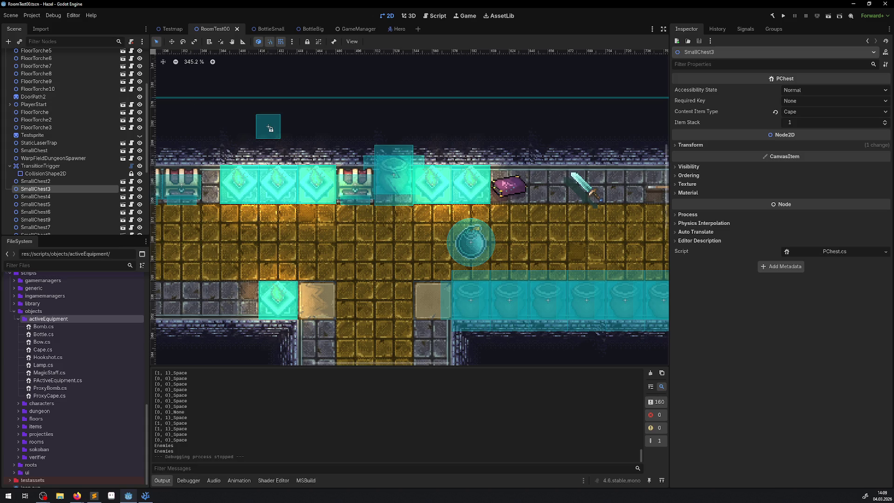
key("alt+Tab")
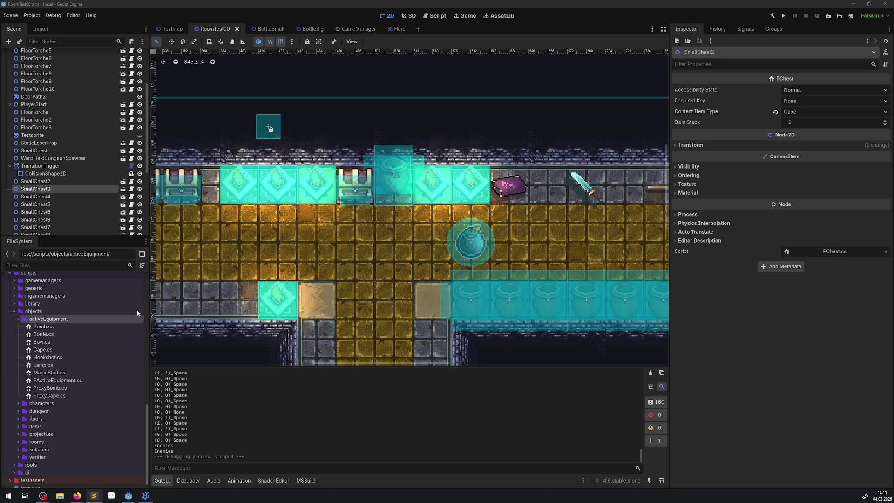
scroll(76, 395, "up", 10)
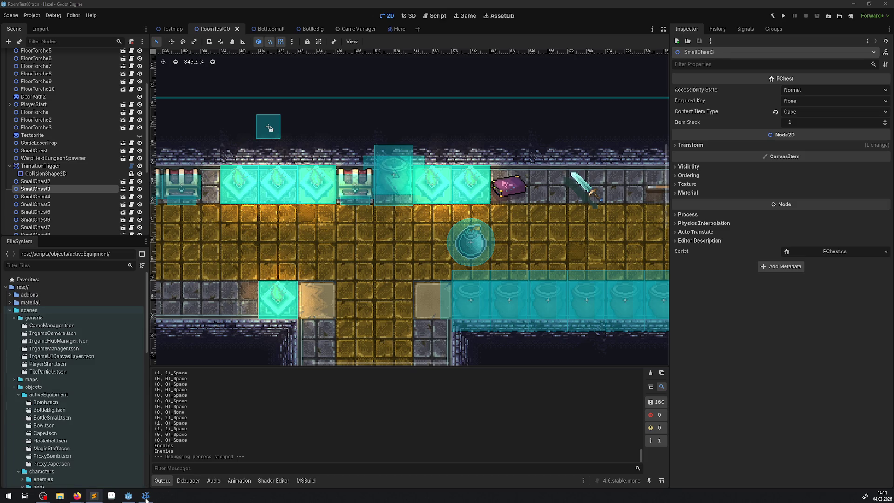
Step: Add base._Ready(); inside Lamp's _Ready and delete both template comment lines
left_click(145, 495)
left_click(265, 112)
key("Return")
type("base._Ready();")
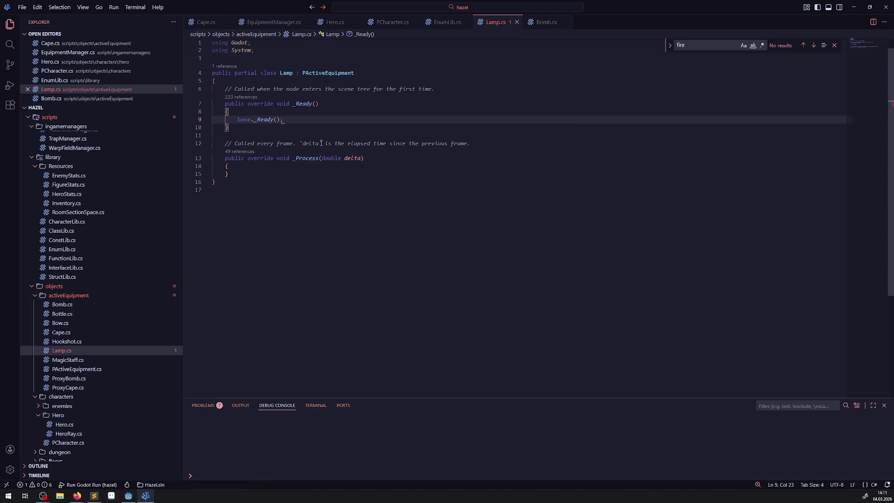
left_click(184, 135)
left_click_drag(470, 143, 212, 135)
key("BackSpace")
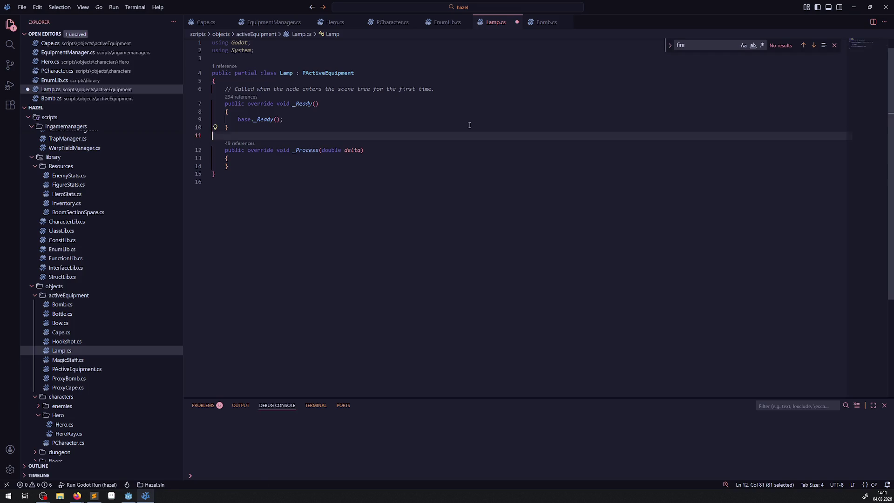
left_click_drag(435, 89, 212, 89)
key("BackSpace")
Step: Rename _Process to _PhysicsProcess, save Lamp.cs, and build the C# project in Godot
left_click(297, 150)
type("Ph")
type("ysicsP")
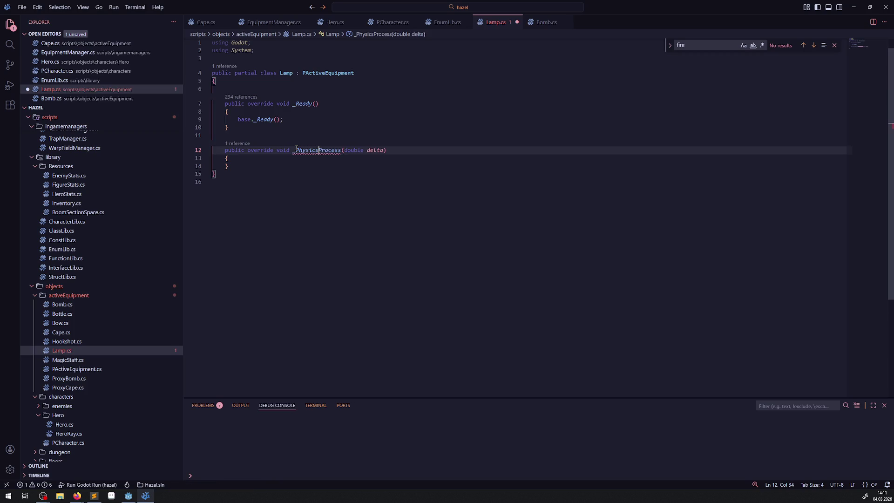
key("ctrl+s")
left_click(495, 120)
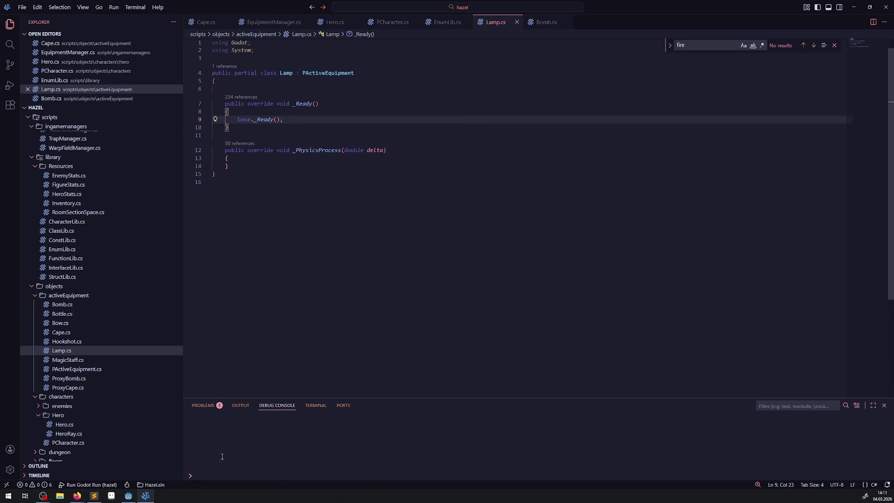
left_click(128, 495)
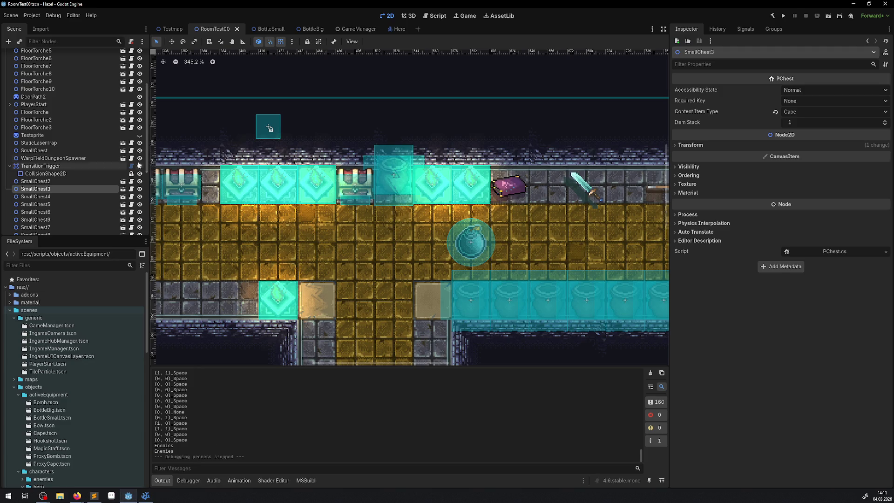
key("alt+b")
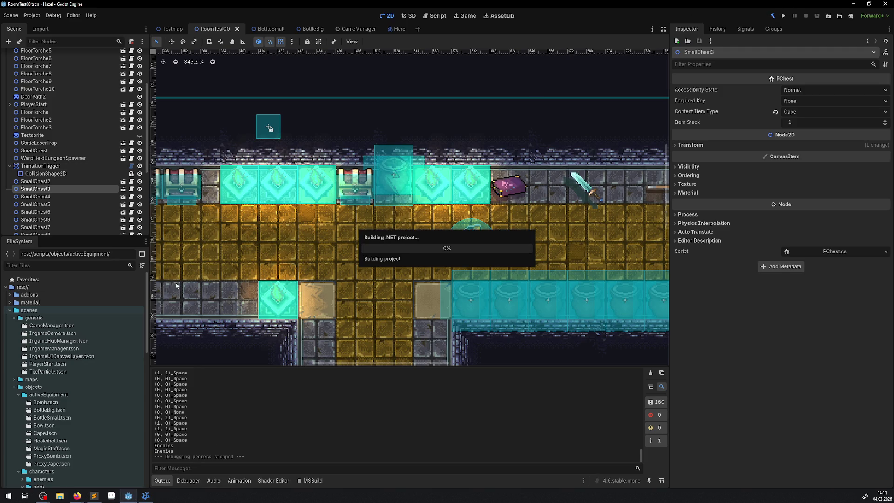
left_click(145, 495)
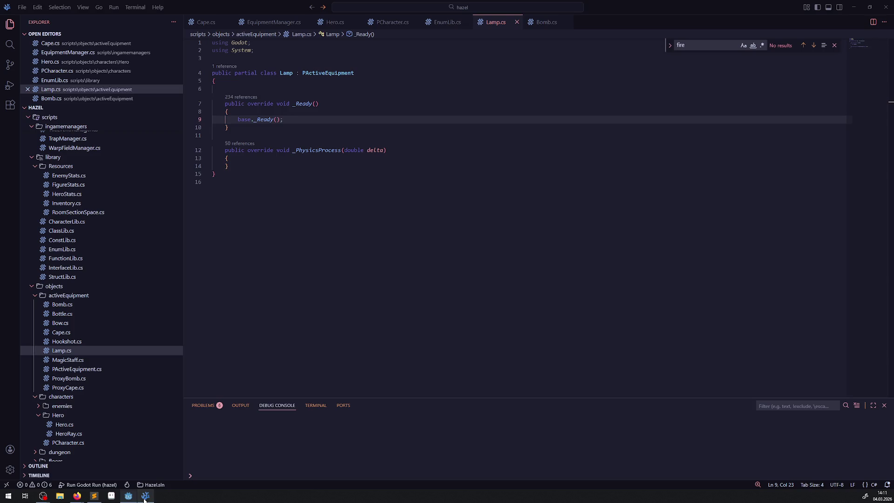
Step: In EnumLib.cs, duplicate the Cape entry as Lamp with value 102 and save
left_click(448, 28)
scroll(314, 243, "down", 15)
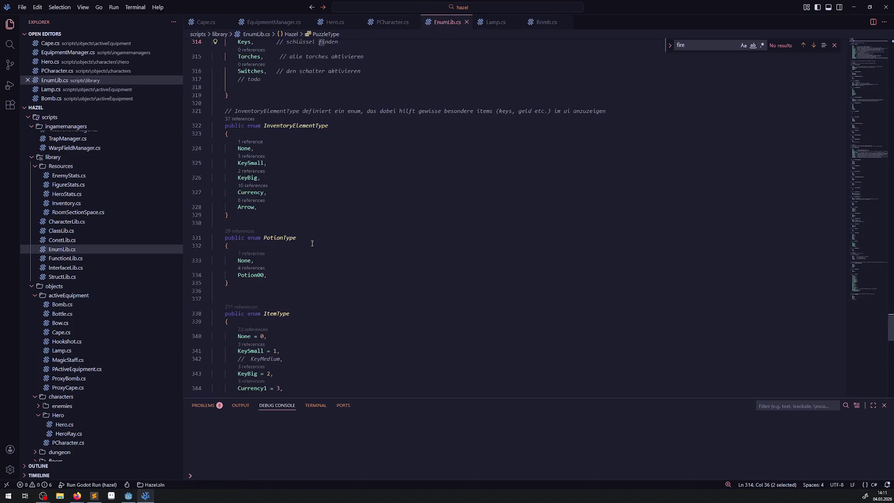
scroll(312, 233, "up", 1)
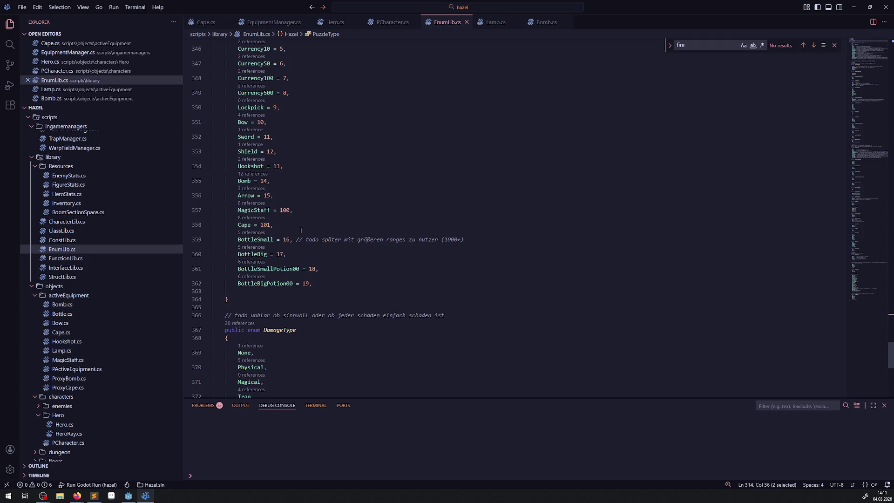
left_click(297, 215)
key("Down")
key("shift+alt+Down")
key("Home")
key("ctrl+shift+Right")
type("Lamp")
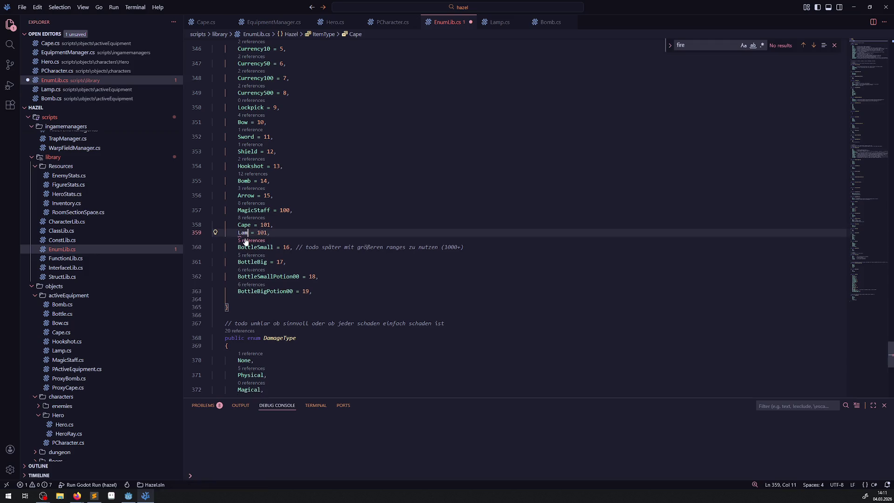
left_click(271, 239)
key("BackSpace")
type("2")
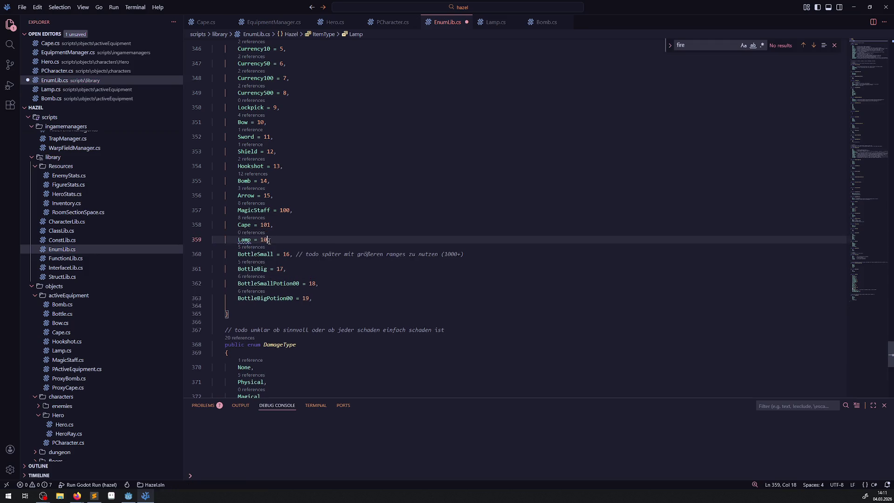
left_click(356, 223)
key("ctrl+s")
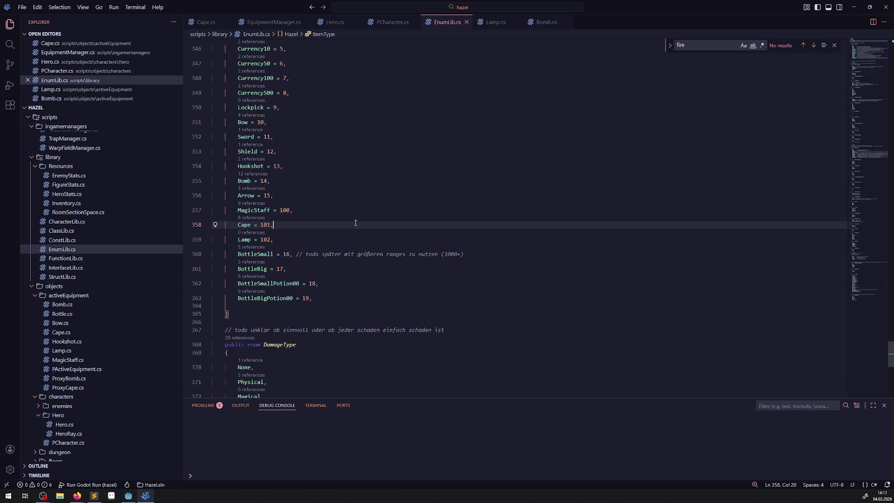
Step: Add 'Lamp,' after Cape in the ActiveEquipment enum, save, and open FunctionLib.cs
scroll(321, 261, "up", 15)
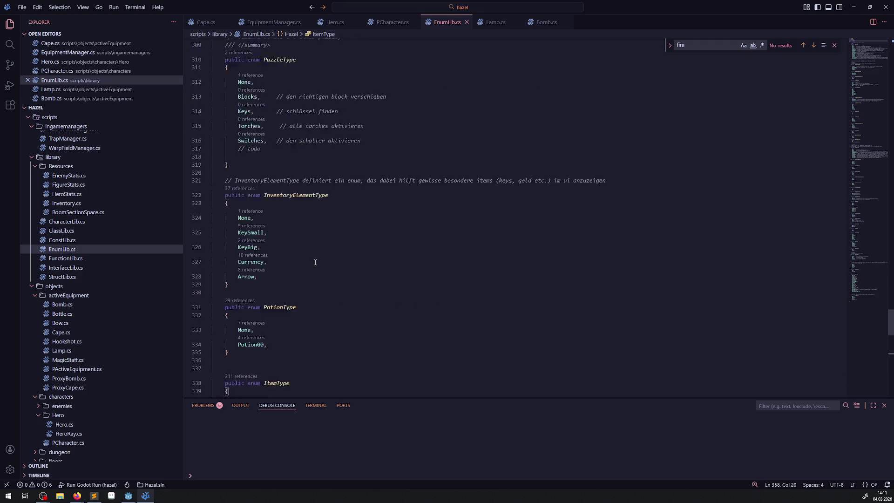
scroll(315, 262, "up", 12)
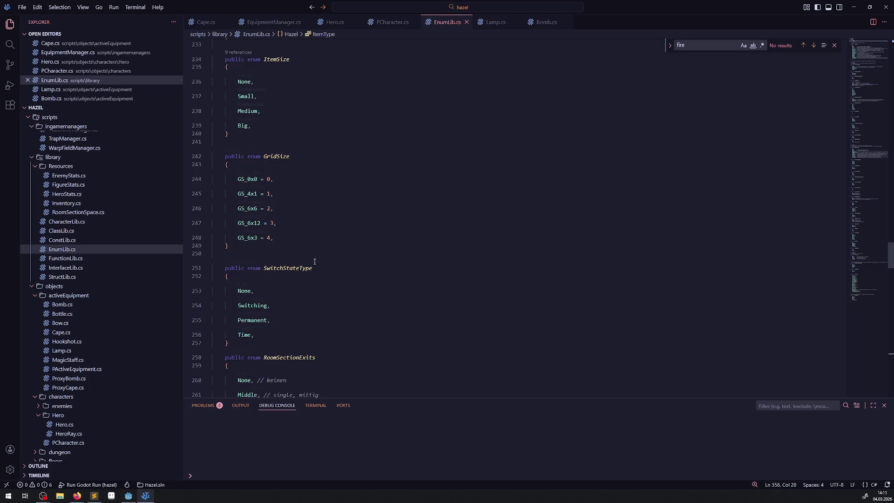
scroll(316, 257, "up", 18)
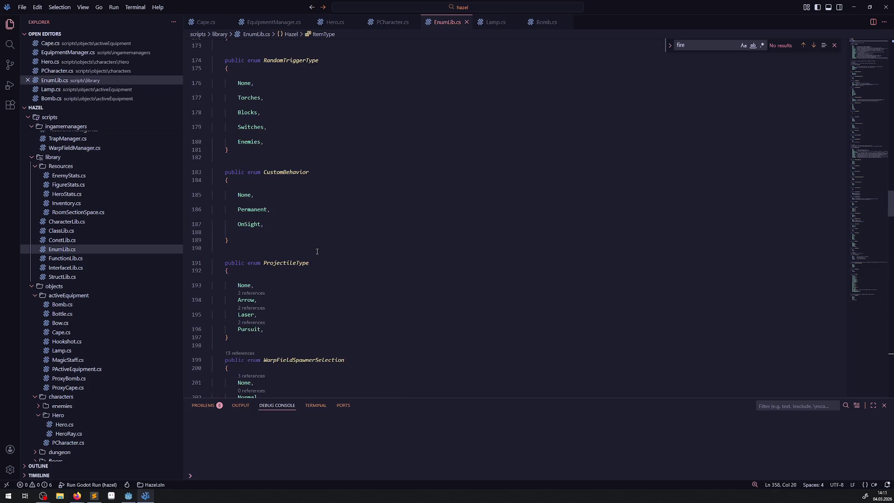
scroll(317, 251, "up", 18)
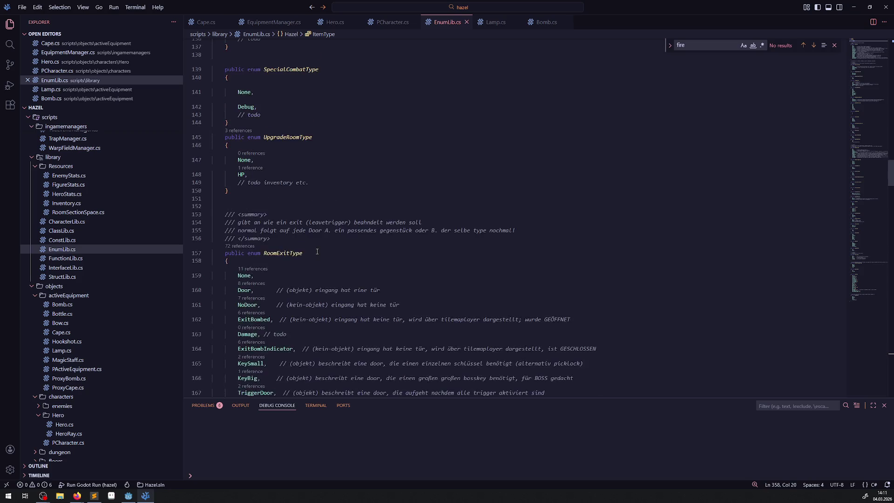
scroll(317, 251, "up", 8)
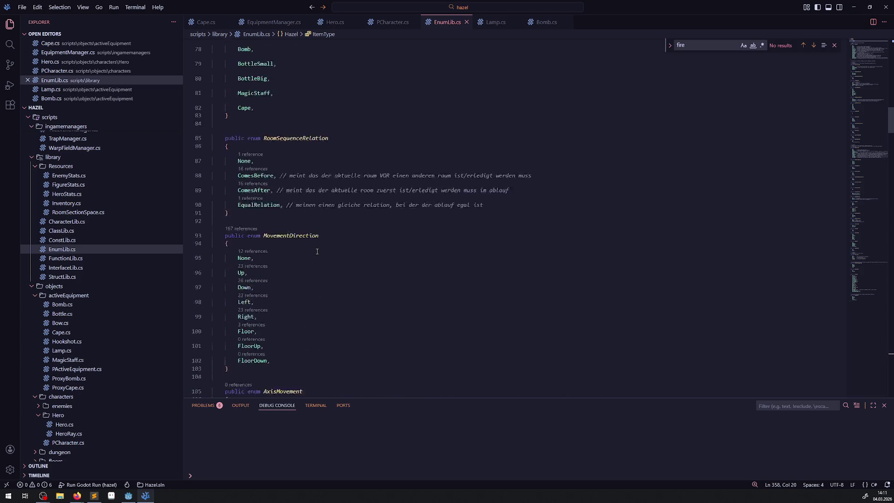
scroll(317, 251, "up", 1)
left_click(267, 266)
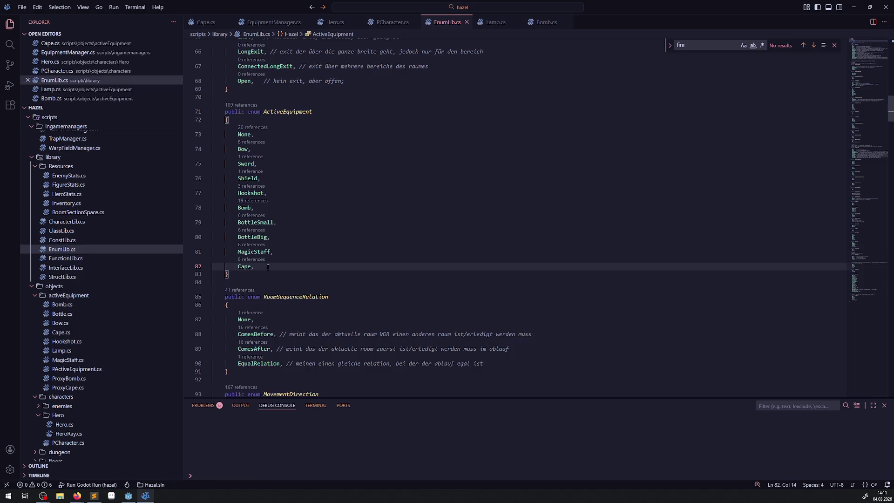
key("Return")
type("Lamp,")
key("ctrl+s")
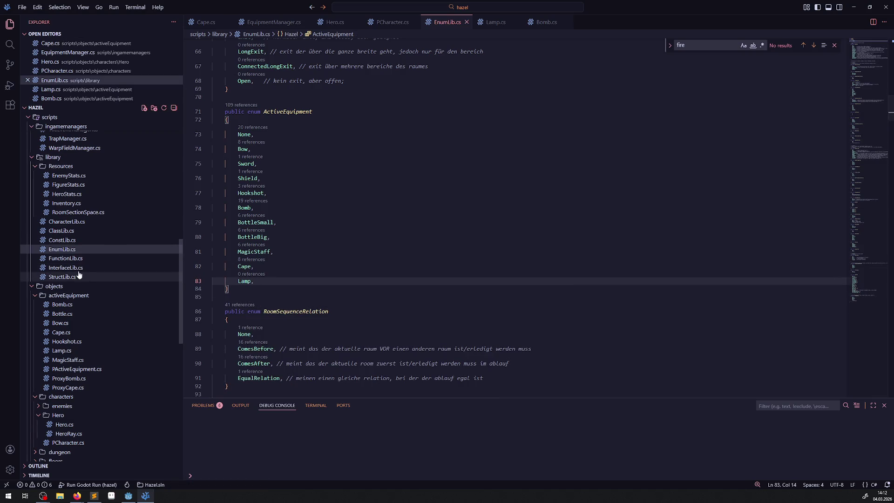
left_click(86, 259)
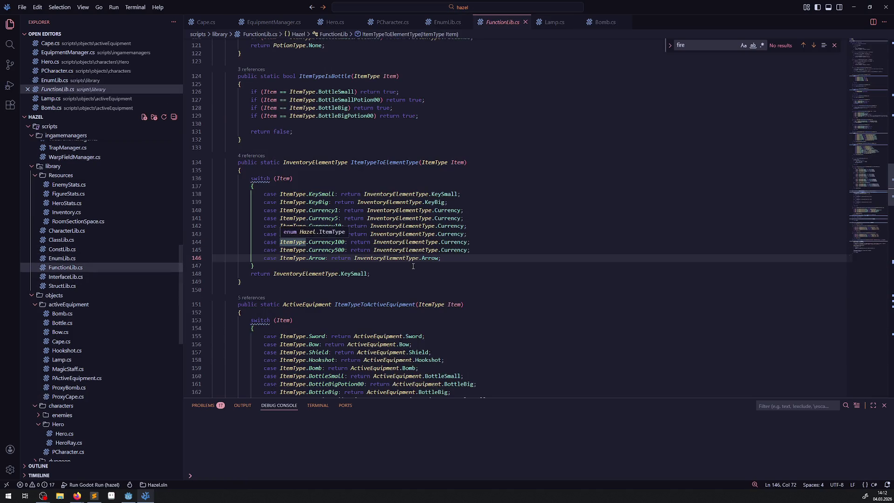
Step: Duplicate the ItemType.Cape case as ItemType.Lamp returning ActiveEquipment.Lamp, and save
scroll(385, 257, "up", 3)
scroll(386, 258, "up", 6)
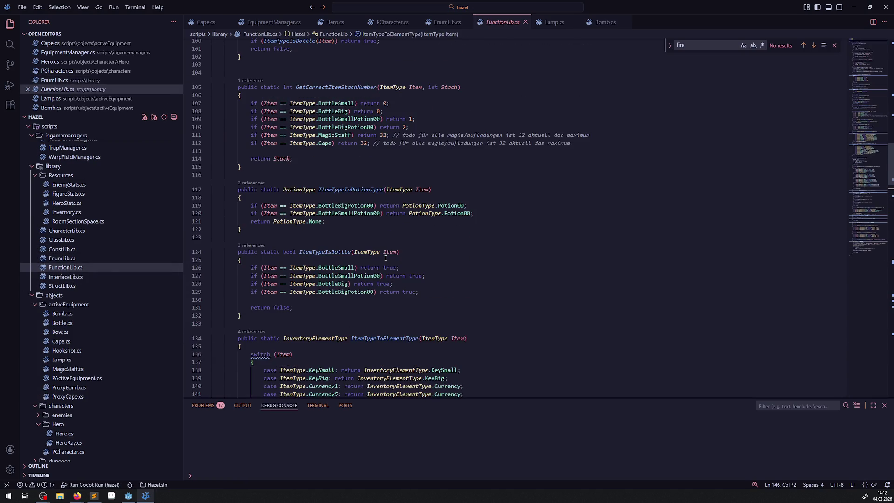
scroll(385, 258, "down", 15)
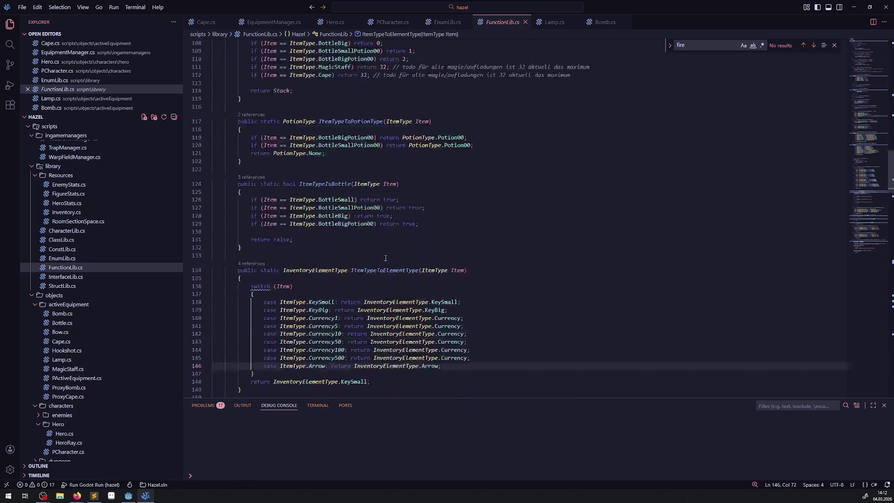
left_click(333, 158)
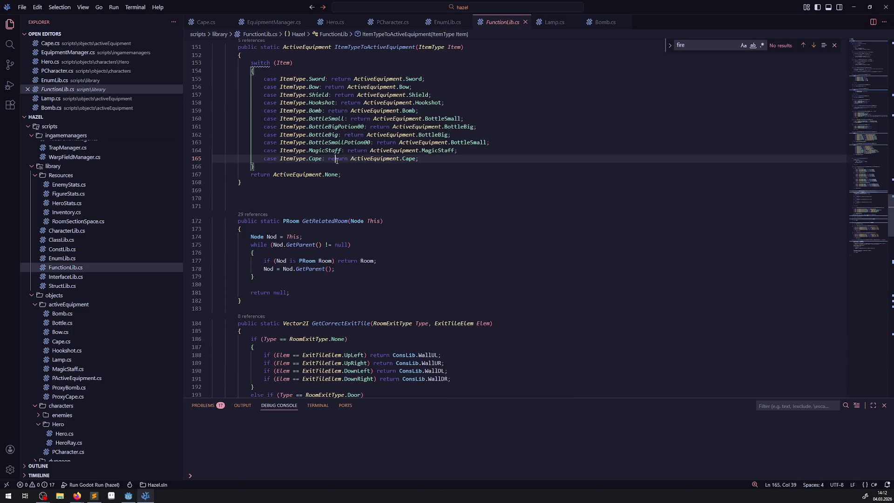
key("shift+alt+Down")
double_click(314, 167)
type("Lamp")
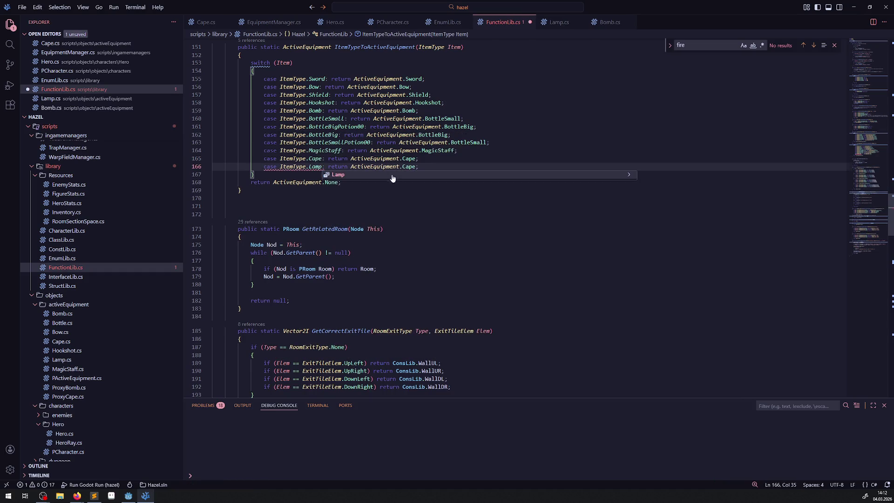
double_click(409, 167)
type("Lamp")
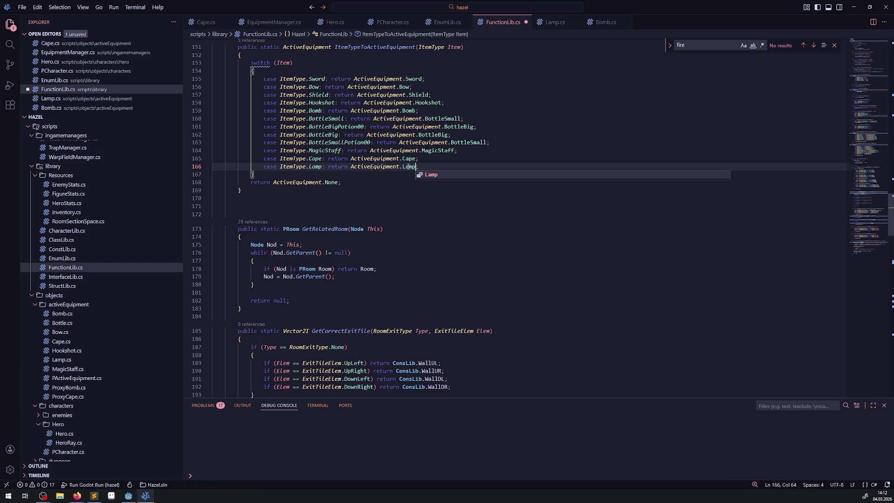
key("ctrl+s")
left_click(547, 150)
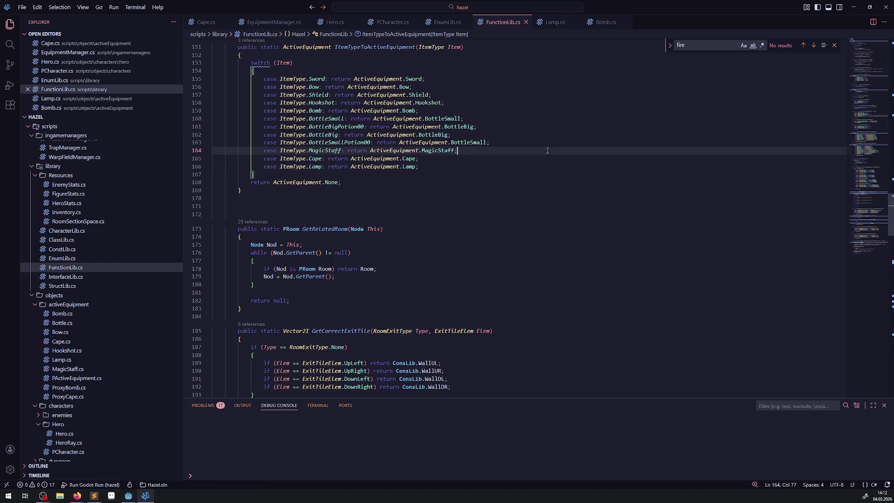
Step: Create a Lamp scene in the activeEquipment scenes folder with a PActiveEquipment root
left_click(128, 495)
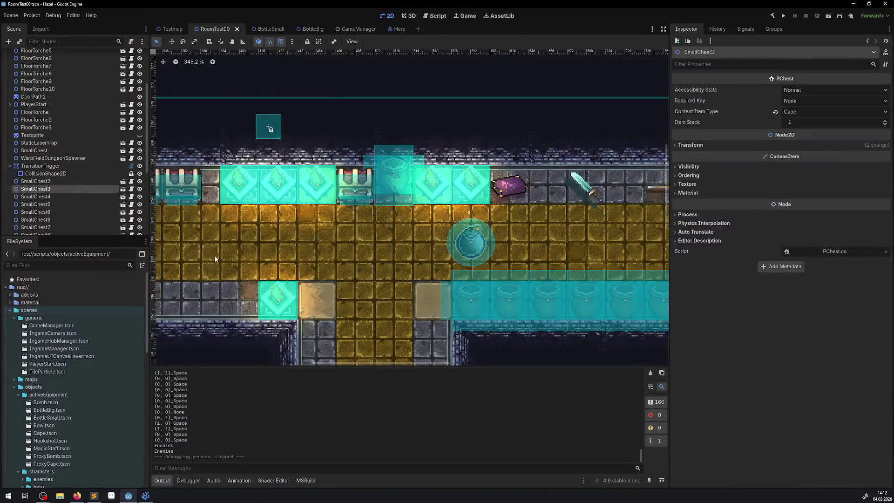
scroll(85, 378, "down", 2)
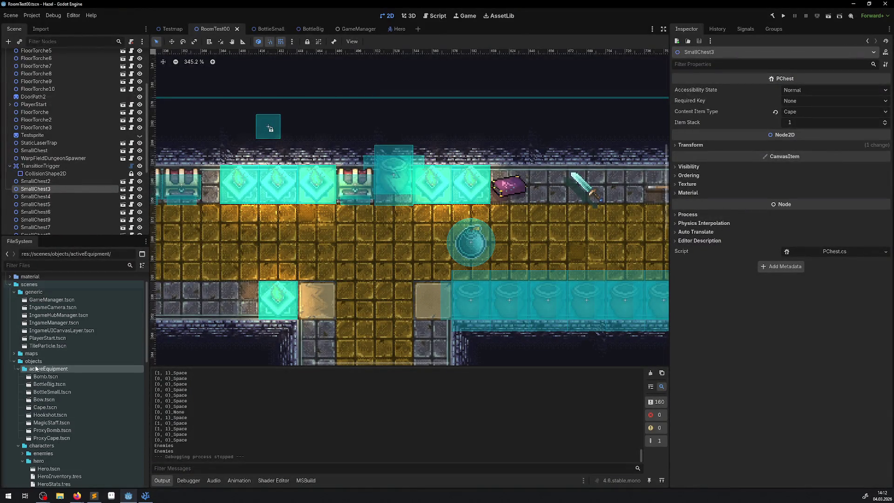
right_click(83, 369)
mouse_move(83, 365)
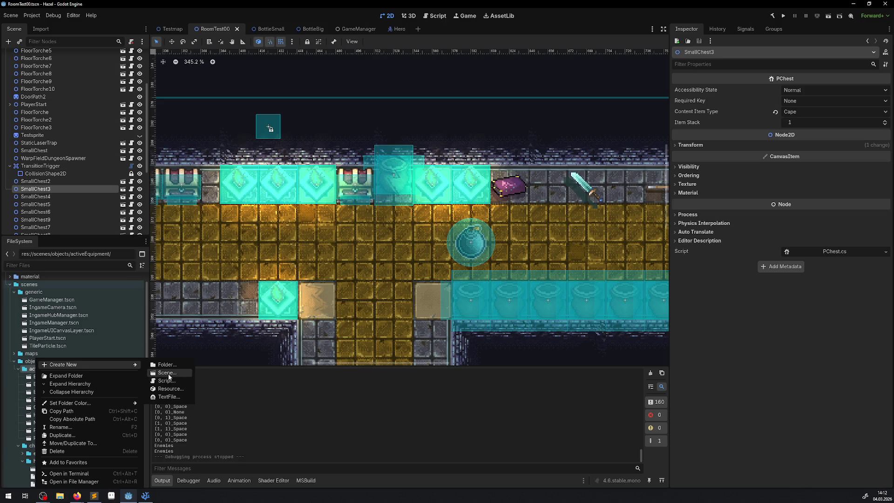
left_click(170, 378)
type("Lamp")
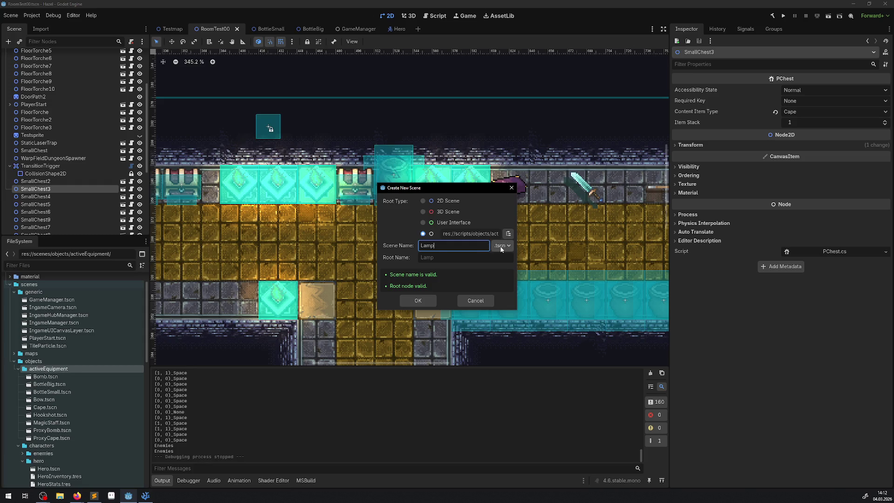
left_click(508, 233)
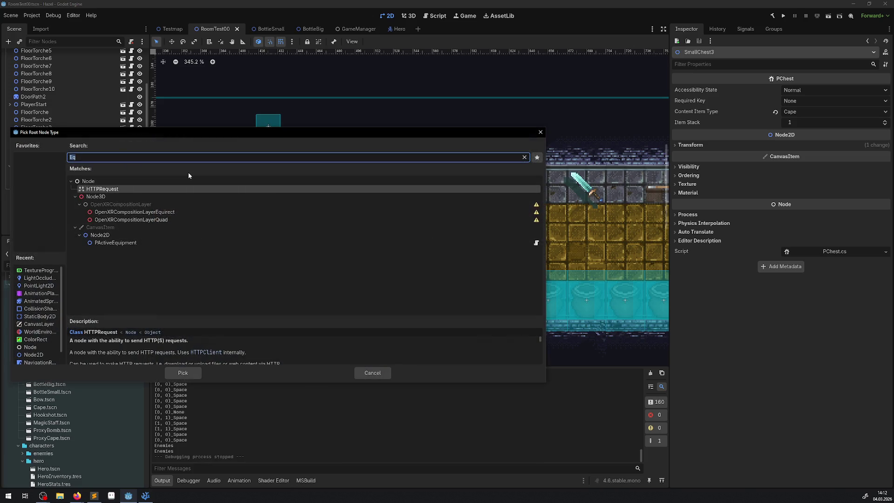
left_click(123, 243)
left_click(192, 373)
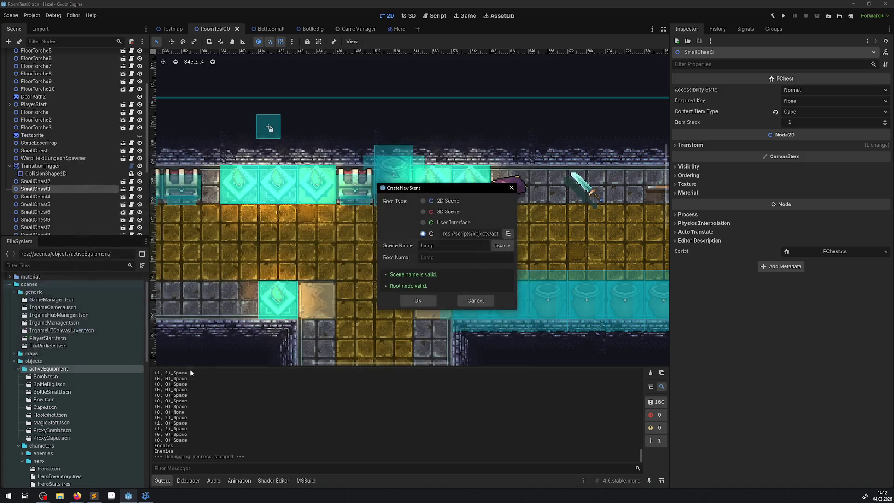
left_click(425, 301)
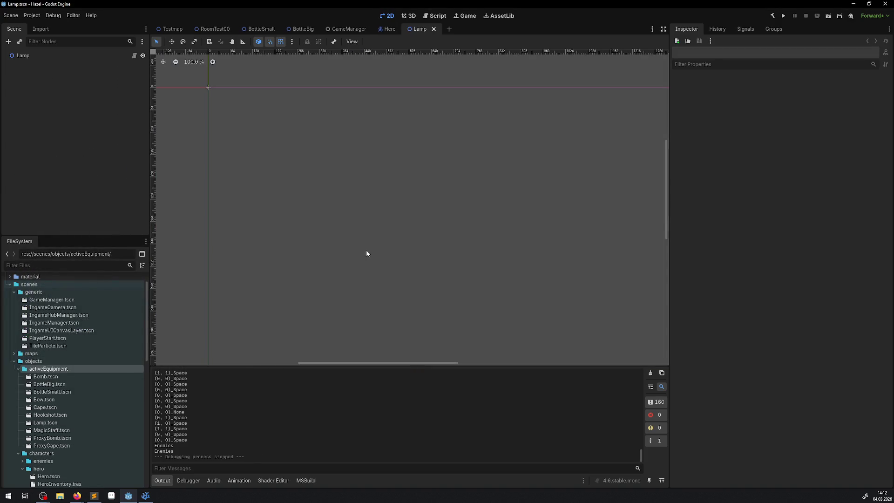
Step: Attach Lamp.cs to the Lamp root node via Quick Load
left_click(31, 57)
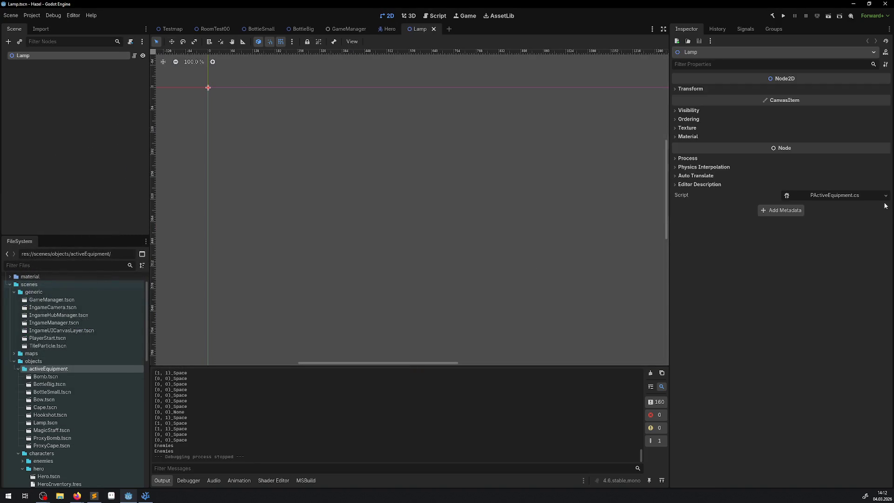
left_click(885, 196)
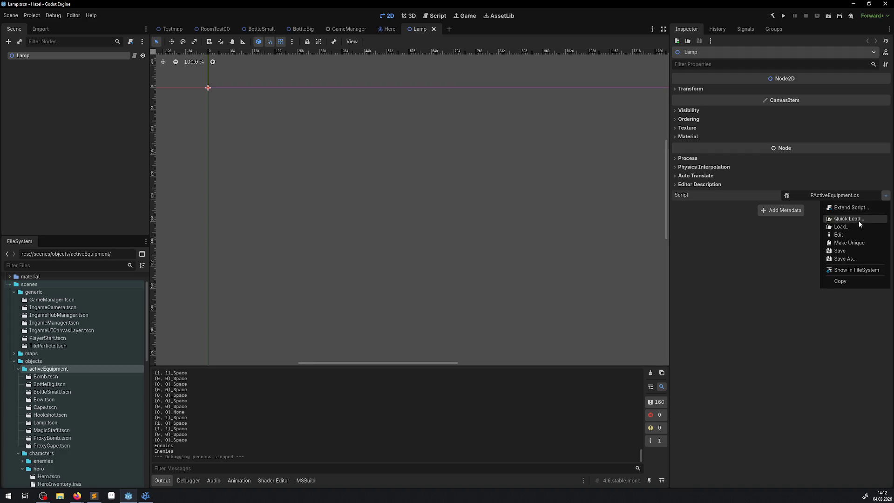
left_click(859, 221)
type("Lam,")
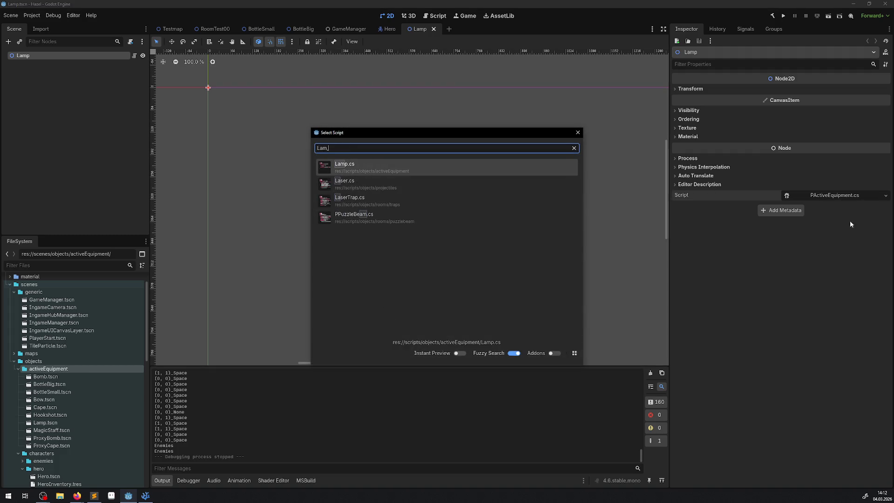
left_click(386, 170)
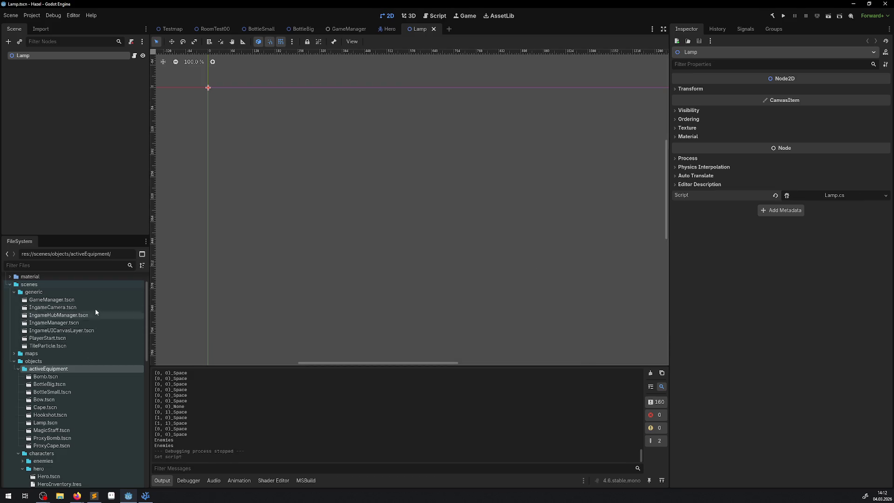
scroll(77, 380, "down", 10)
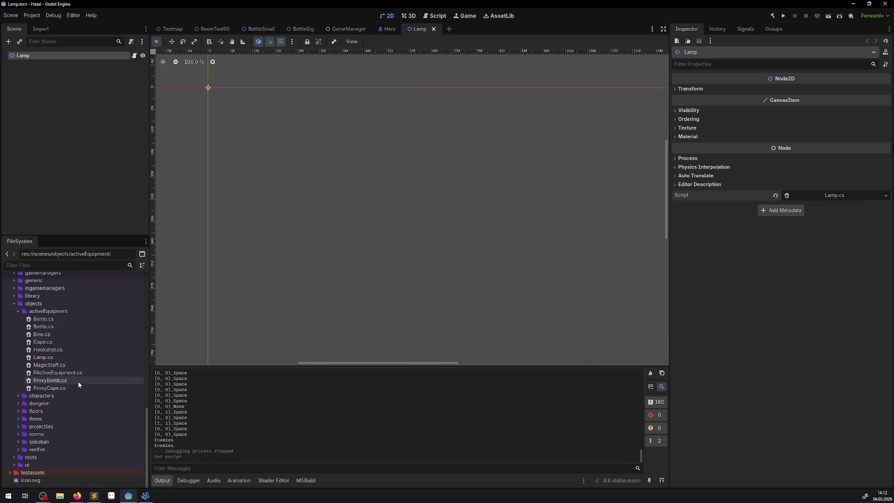
Step: Filter FileSystem for 'sun' and drag Icon_LittleSun.png into the Lamp scene
left_click(10, 472)
scroll(28, 456, "down", 5)
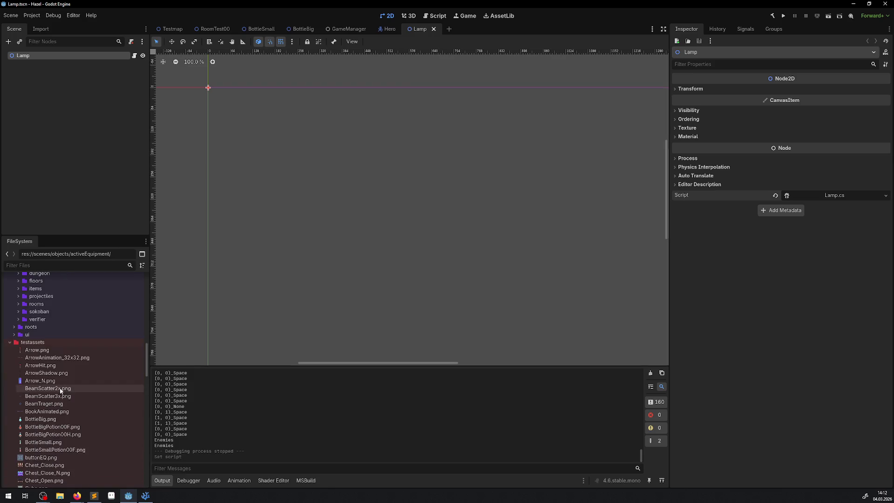
left_click(58, 262)
type("sun")
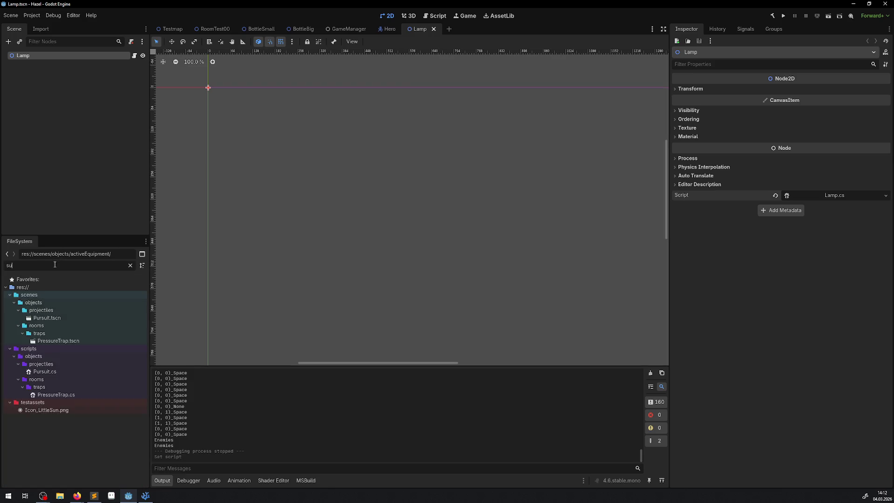
mouse_move(43, 302)
left_mouse_down()
mouse_move(249, 124)
mouse_move(230, 85)
left_mouse_up()
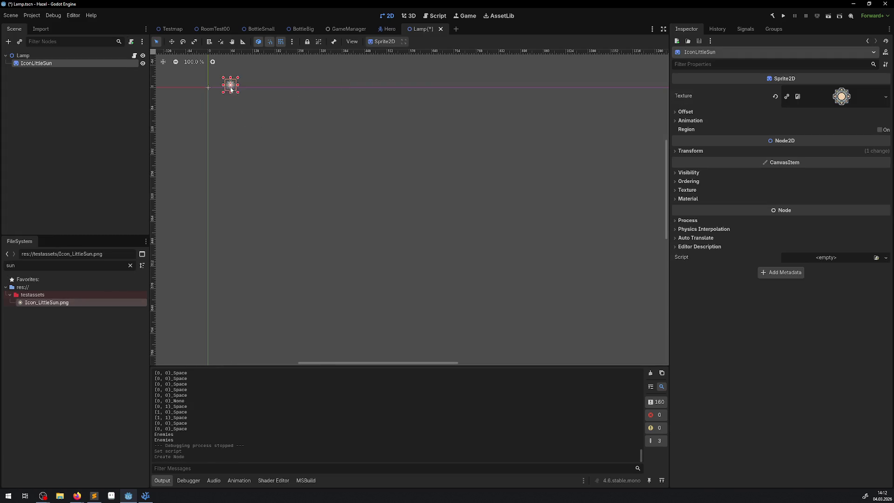
left_click(130, 265)
scroll(200, 79, "up", 9)
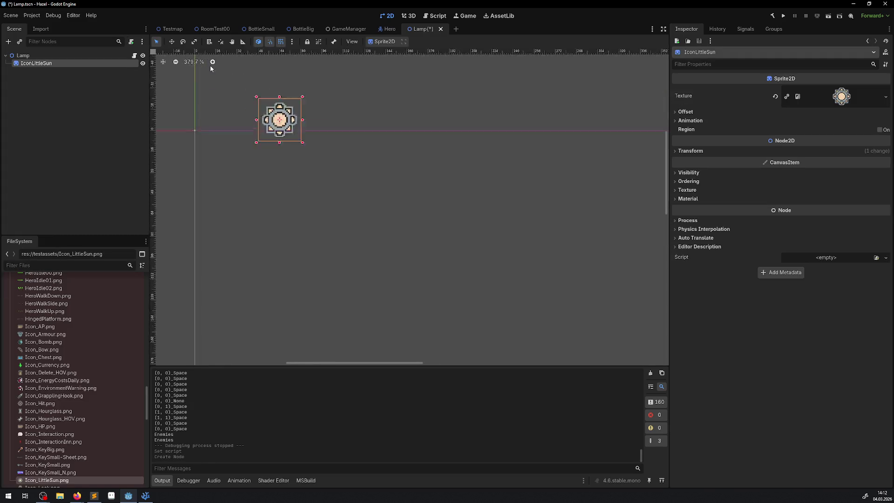
Step: Set the sun sprite's scale to 0.5, save, and move it to position 16, -16
left_click(688, 150)
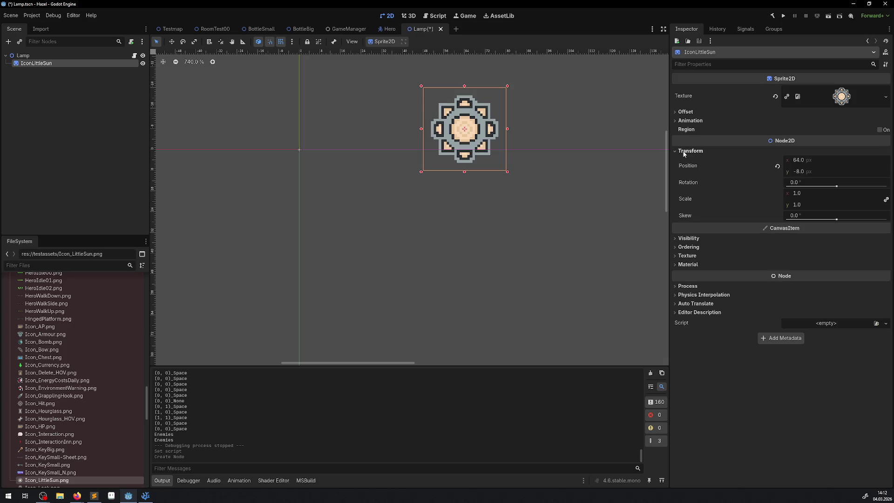
left_click(814, 95)
left_click(814, 95)
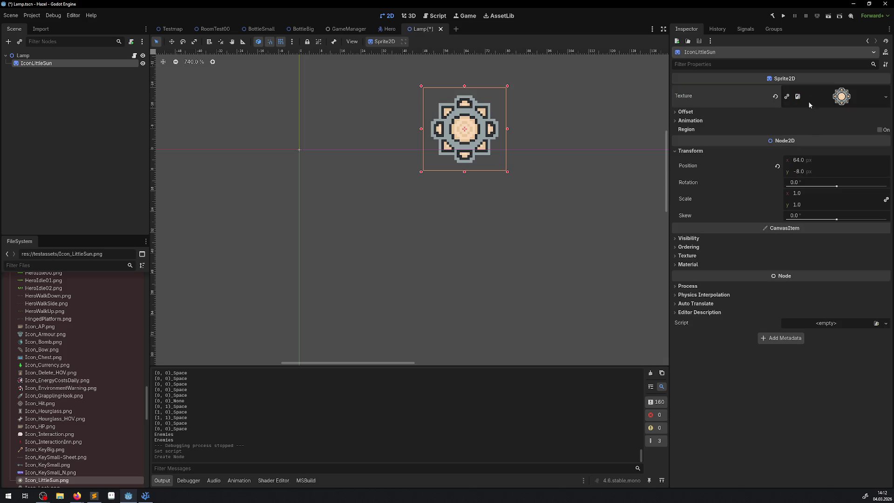
left_click(800, 193)
key("BackSpace")
type("0.5")
key("Return")
key("ctrl+s")
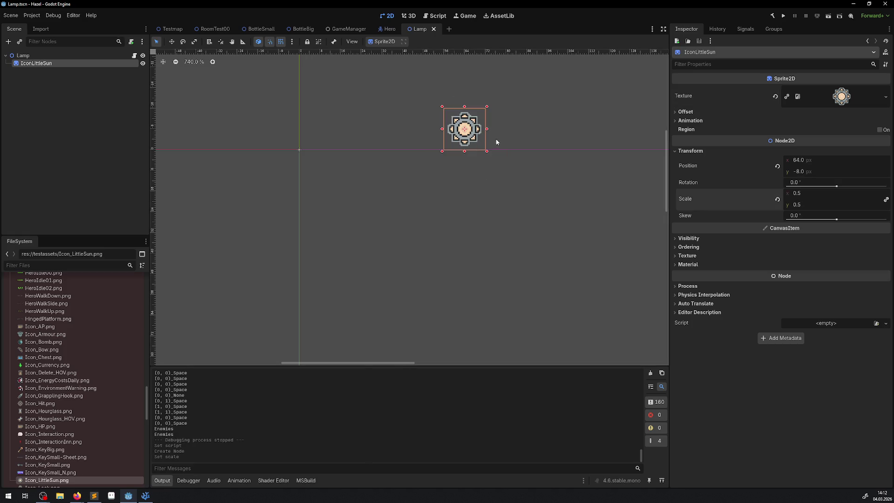
mouse_move(465, 129)
left_mouse_down()
mouse_move(307, 128)
mouse_move(343, 128)
mouse_move(344, 108)
left_mouse_up()
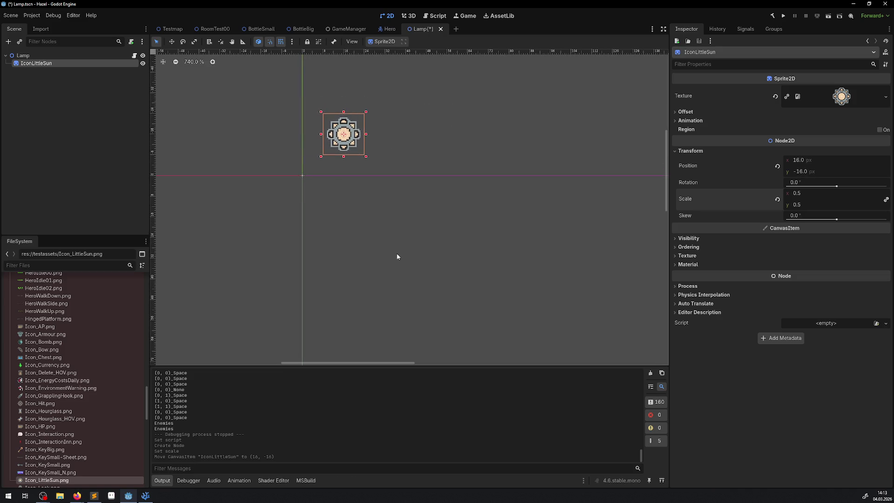
left_click(393, 208)
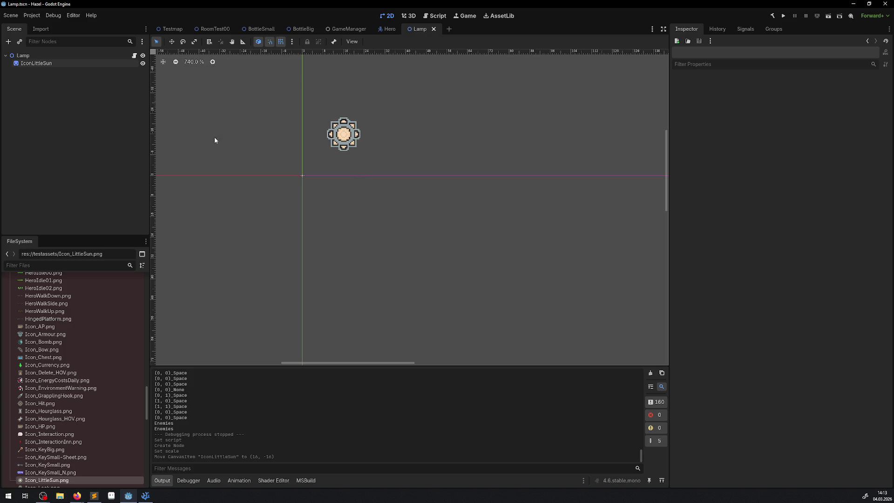
left_click(22, 56)
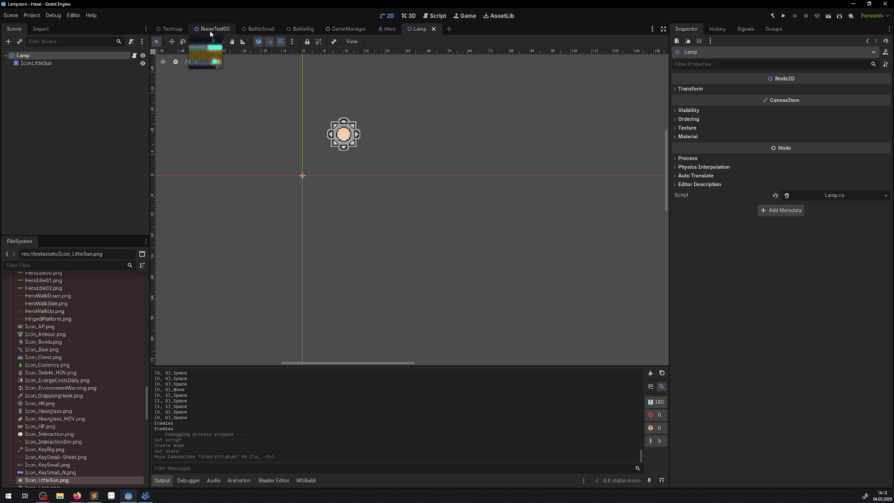
Step: Copy the Hero scene's PointLight2D and paste it into the Lamp scene
left_click(390, 29)
left_click(41, 135)
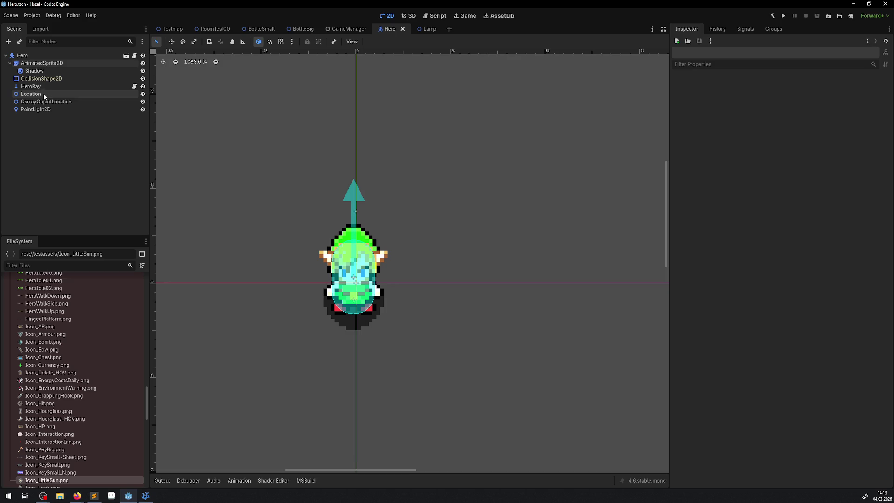
left_click(35, 110)
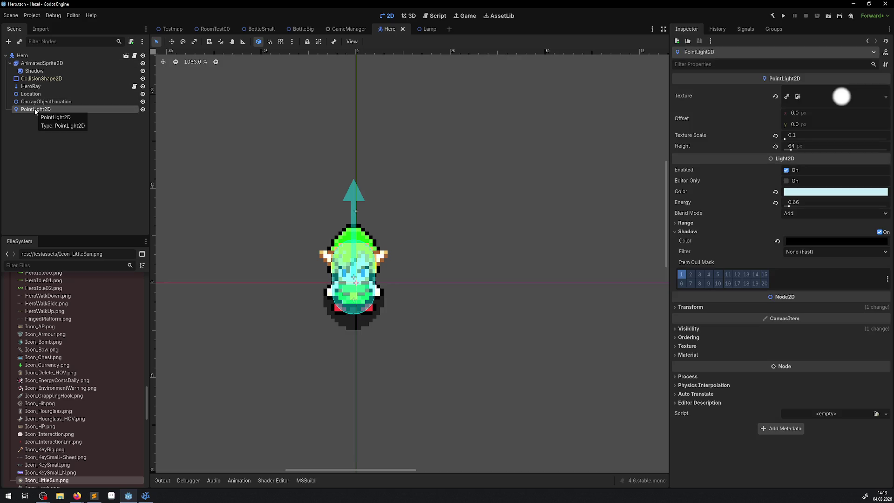
left_click(424, 29)
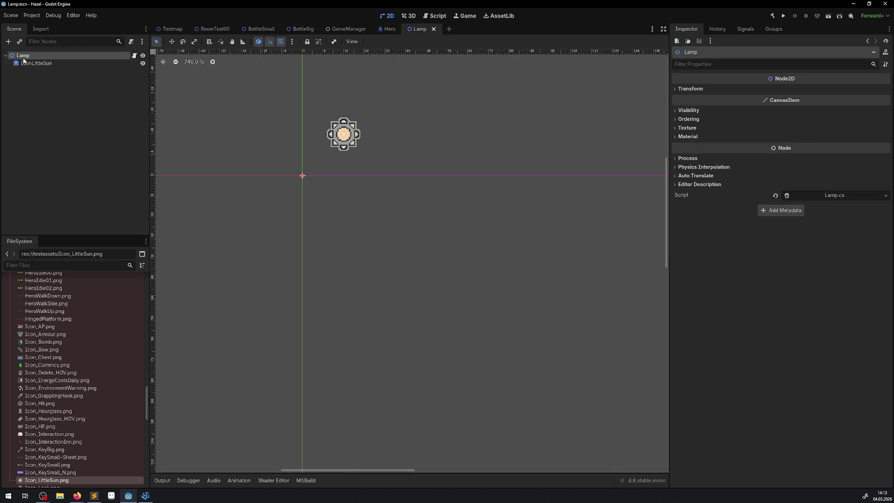
key("ctrl+v")
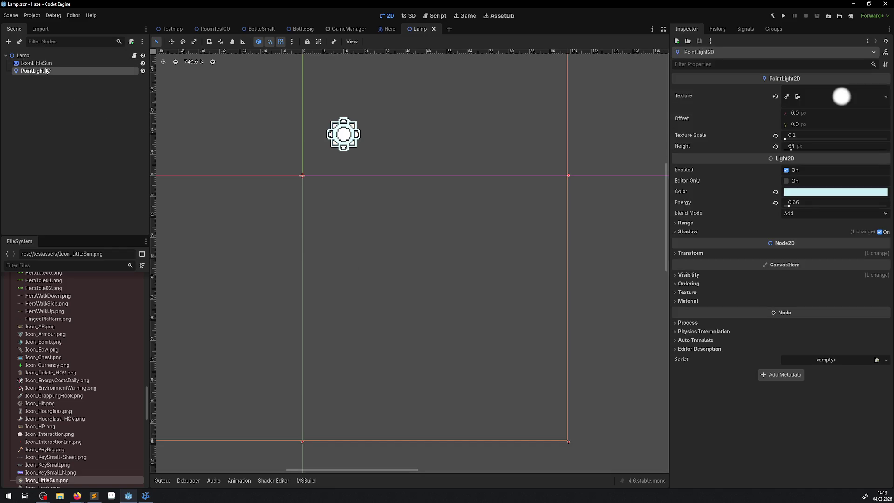
Step: Uncheck Light Mask layer 1 on IconLittleSun so the light skips it, then save the Lamp scene
left_click(44, 65)
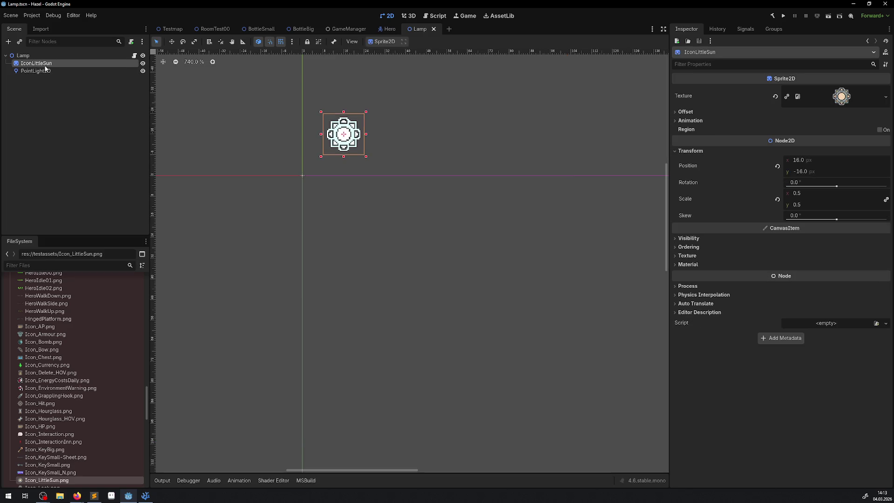
left_click(679, 239)
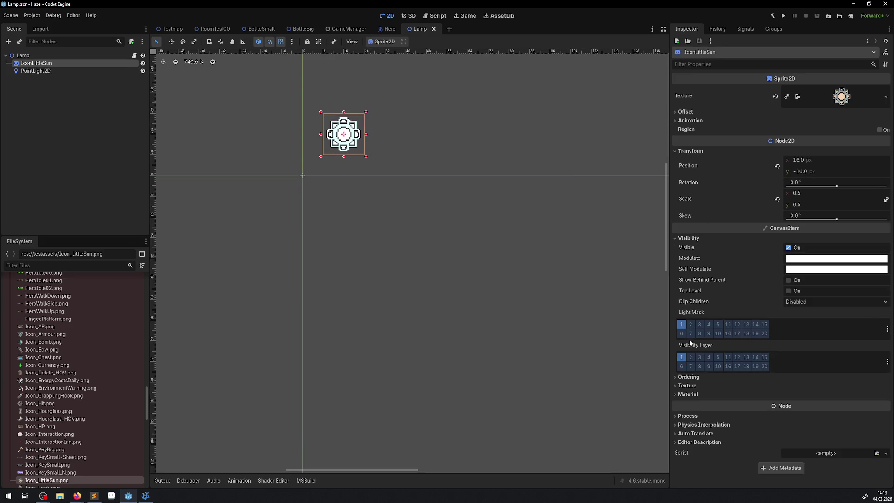
left_click(680, 324)
left_click(460, 242)
key("ctrl+s")
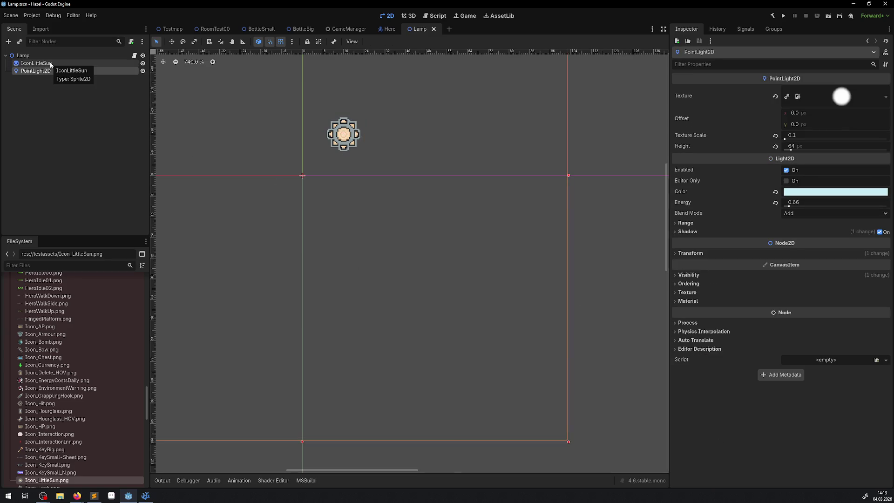
scroll(396, 215, "down", 5)
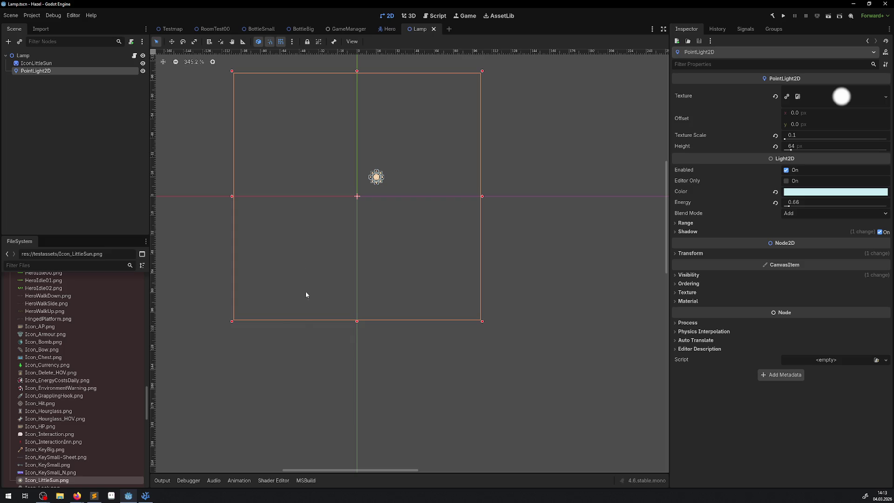
left_click(308, 342)
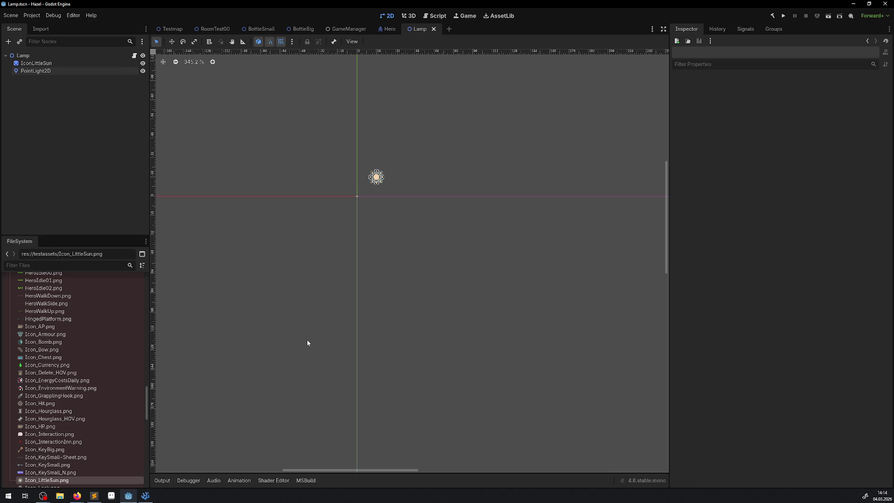
Step: Run the project and walk the hero up and left through the lit corridor
left_click(782, 16)
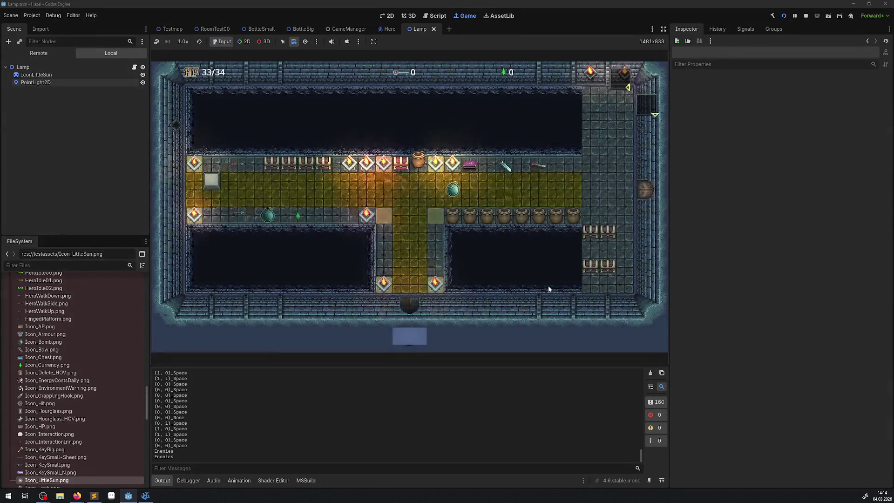
key("Up")
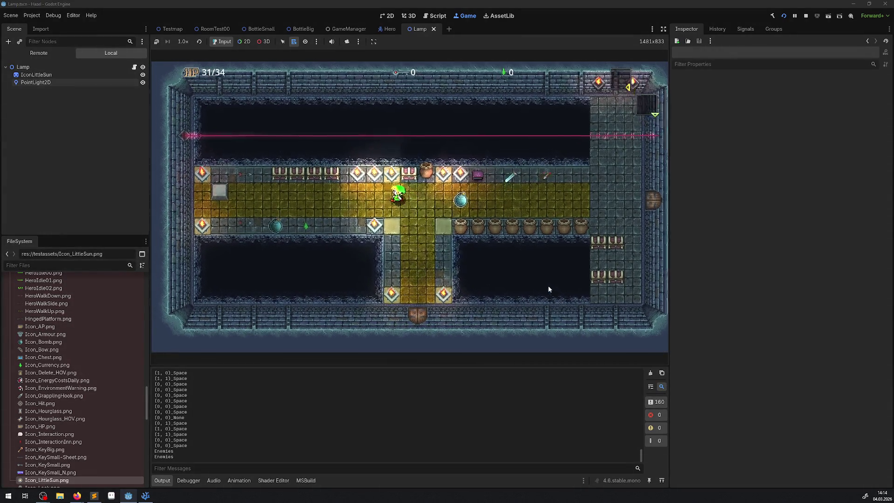
key("Left")
key("Left")
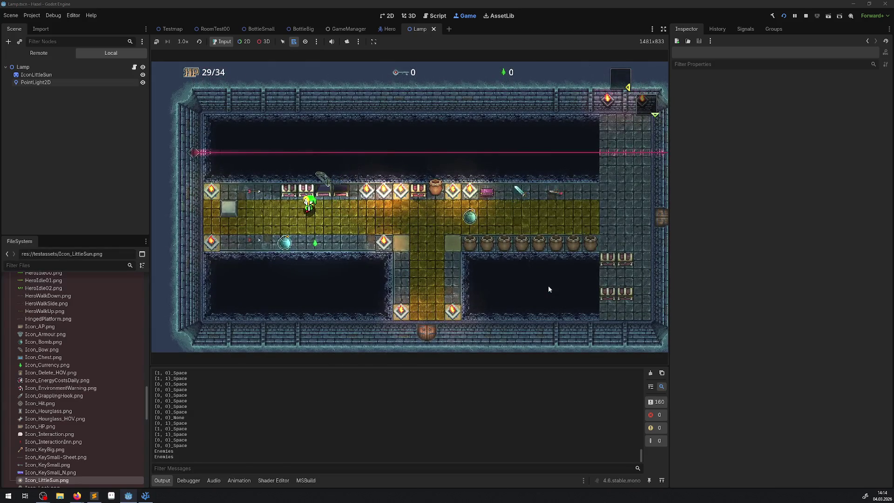